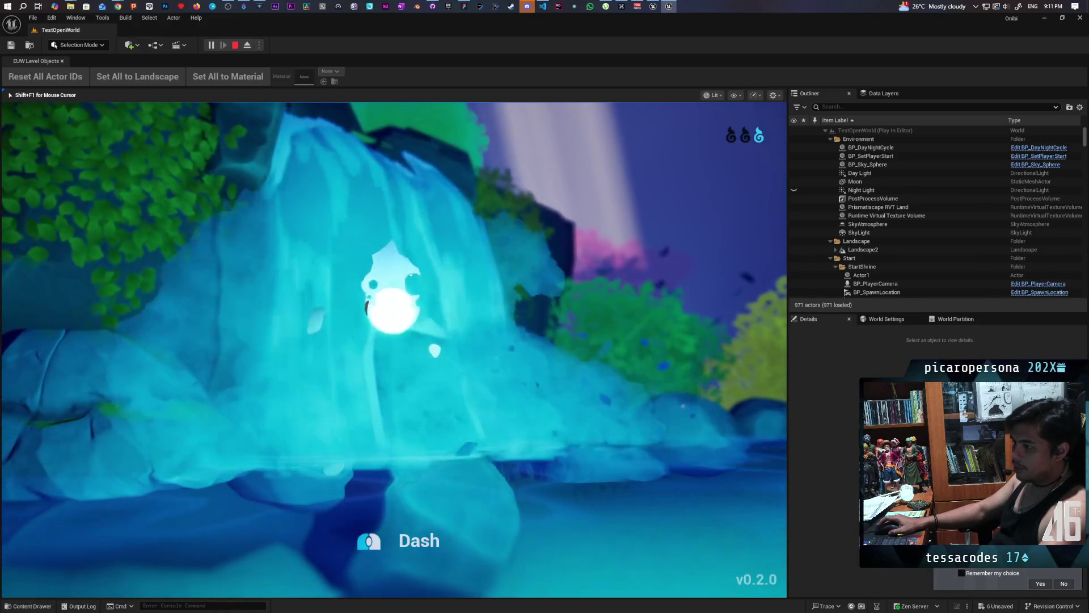
# Move the play camera in and out around the waterfall rock and cave, then stop Play-In-Editor
pyautogui.press('w')
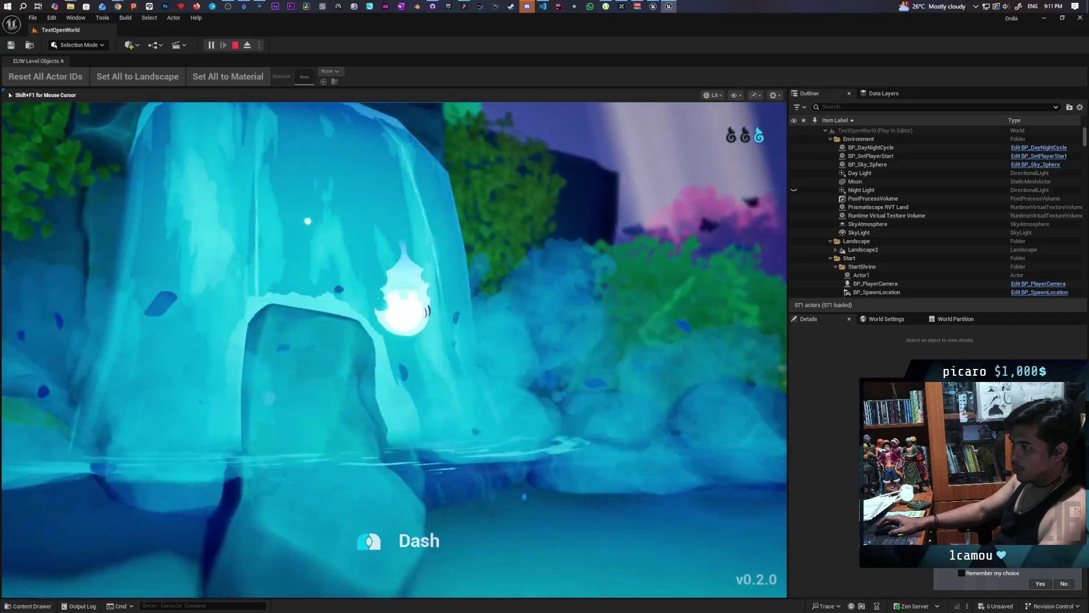
pyautogui.press('w')
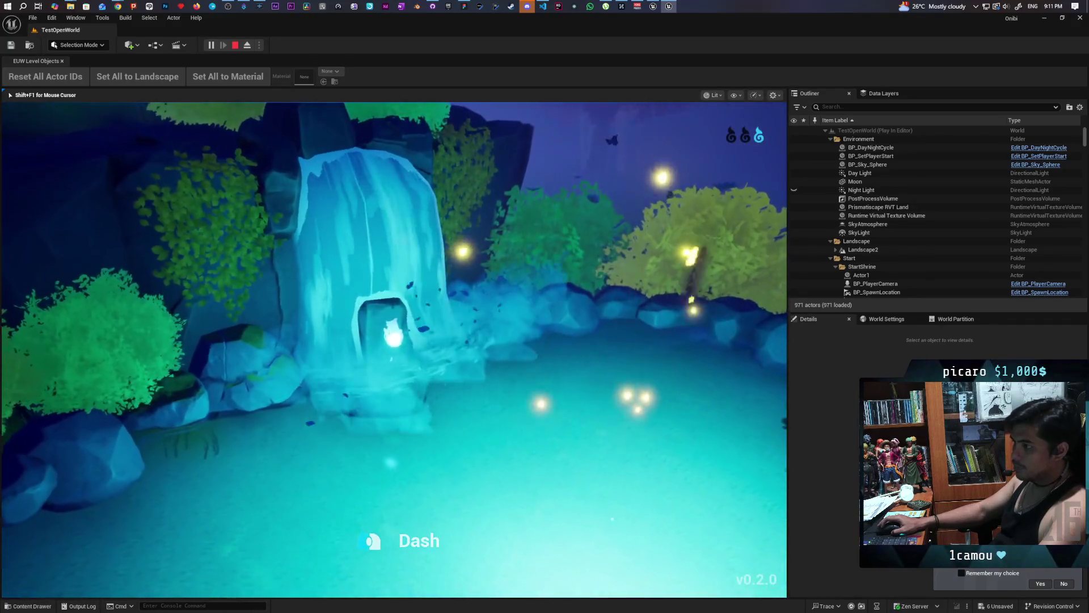
pyautogui.press('w')
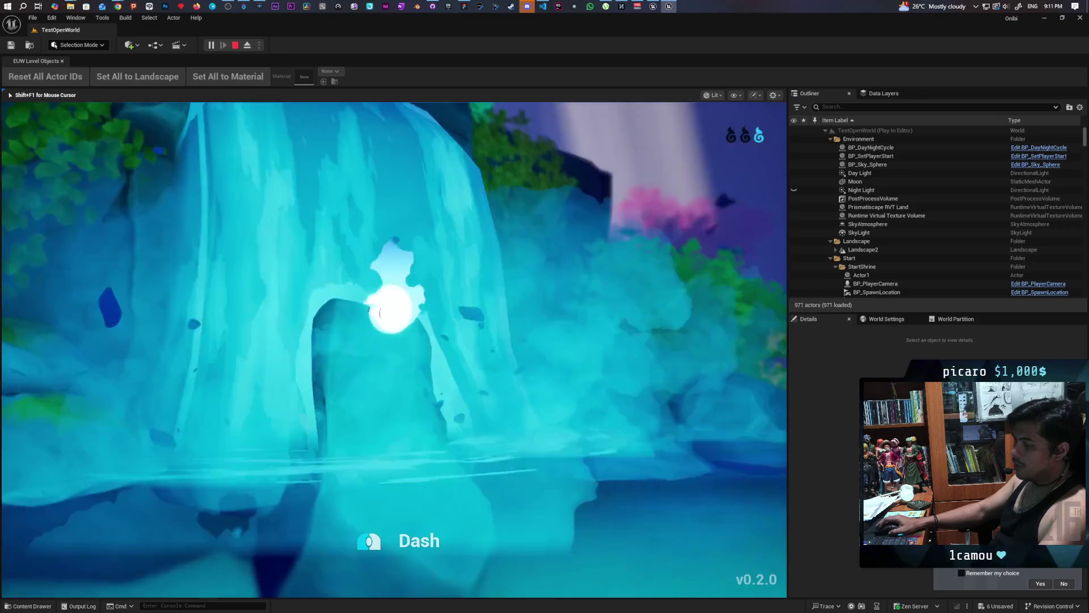
pyautogui.press('w')
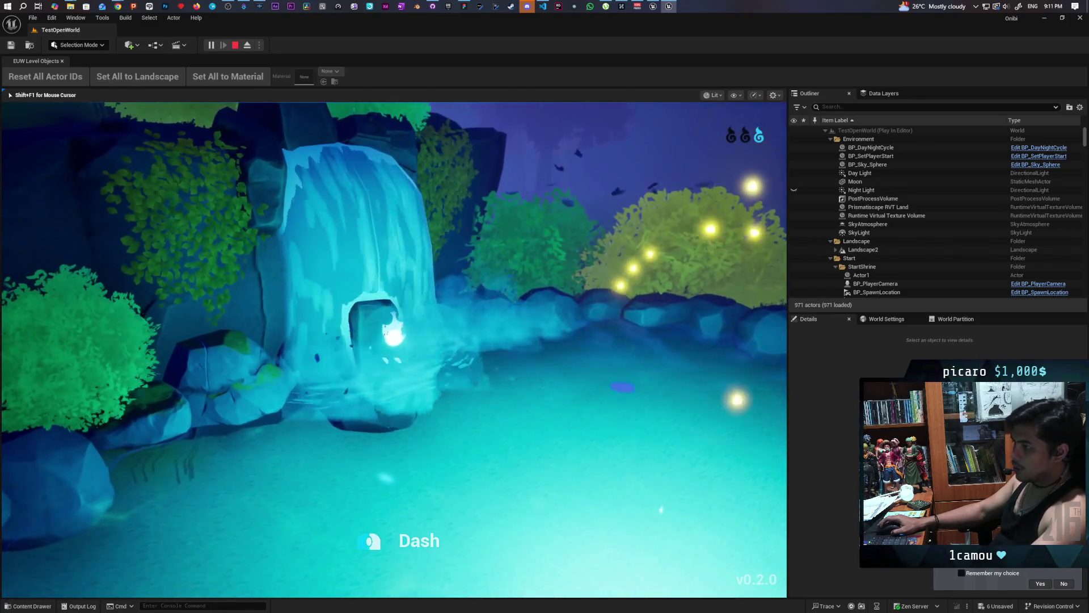
pyautogui.press('Escape')
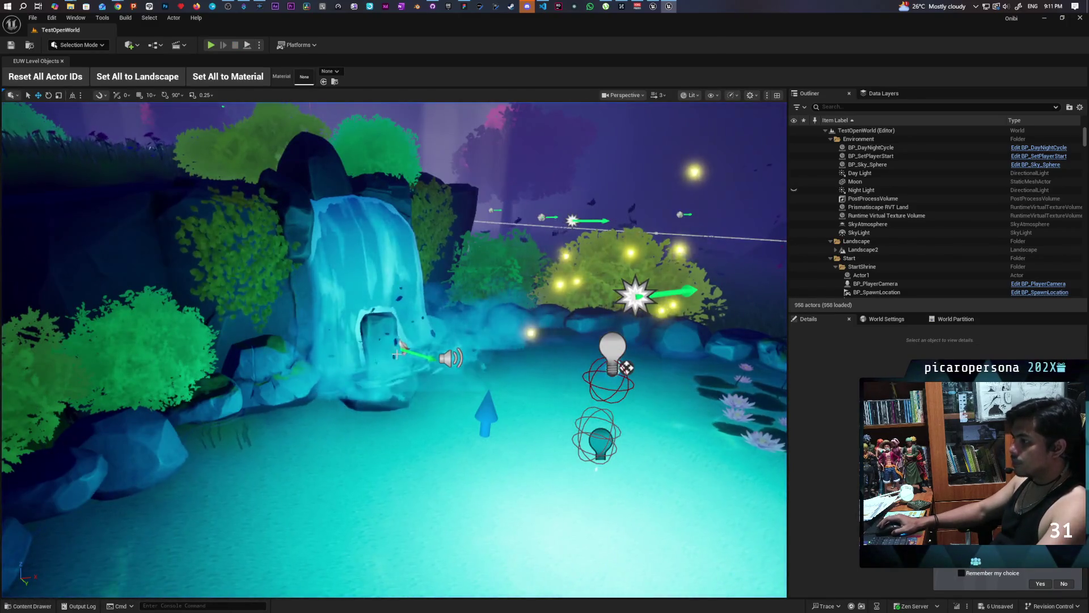
# Select the NS_WaterfallSplash_Calm splash by the cave, focus it with F and adjust the view around it
pyautogui.click(404, 349)
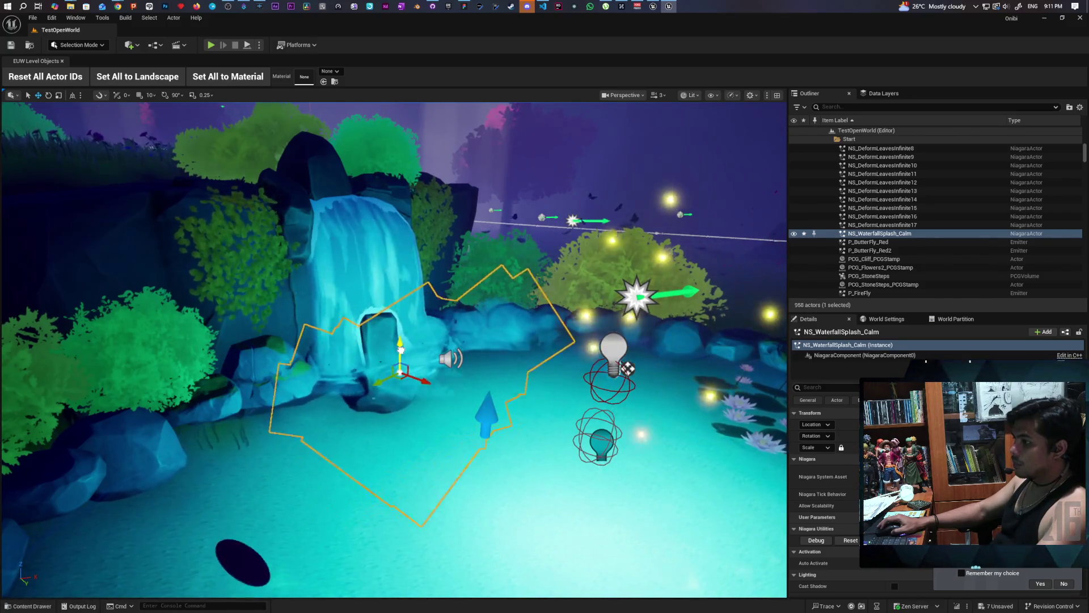
pyautogui.scroll(3)
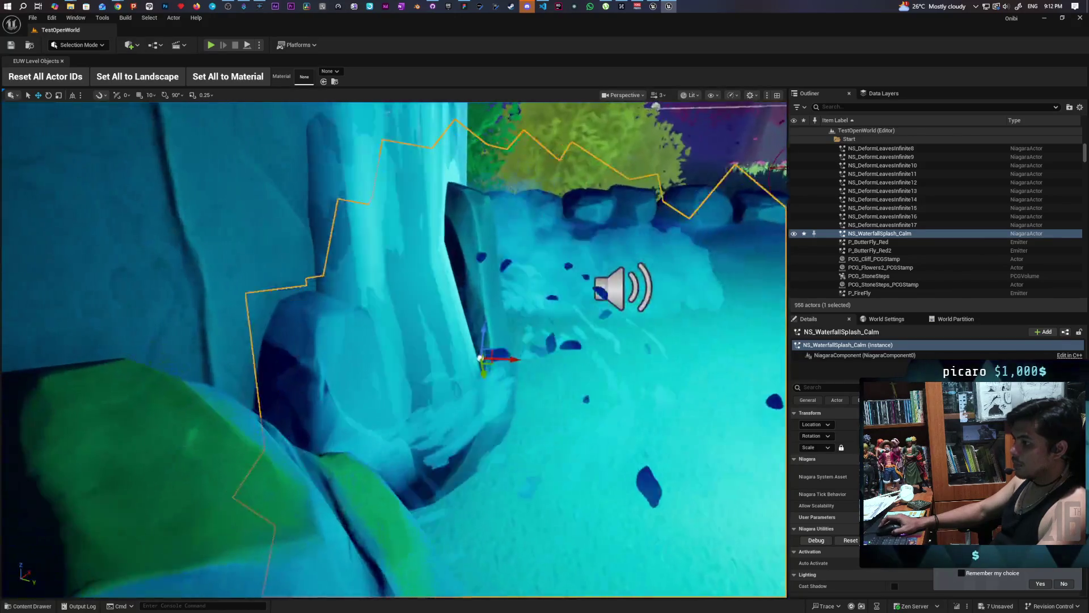
pyautogui.scroll(-3)
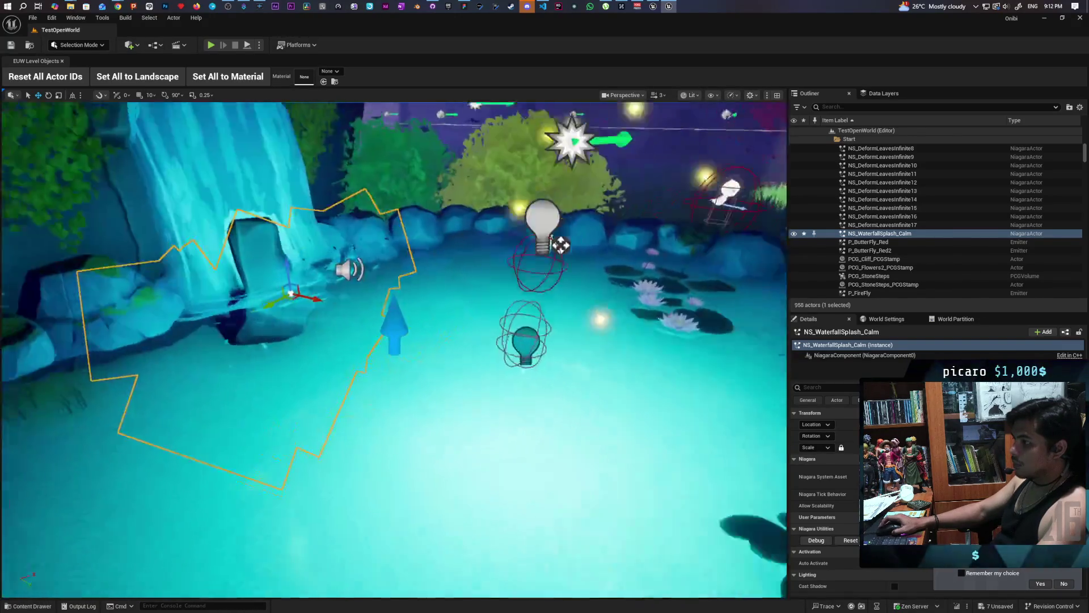
pyautogui.press('f')
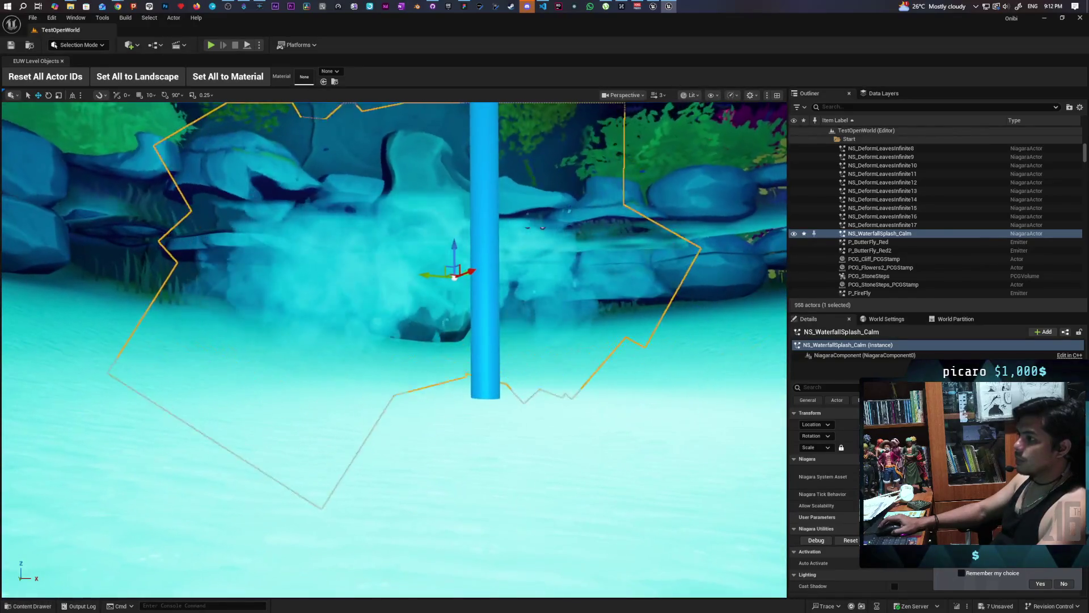
pyautogui.scroll(-3)
pyautogui.scroll(3)
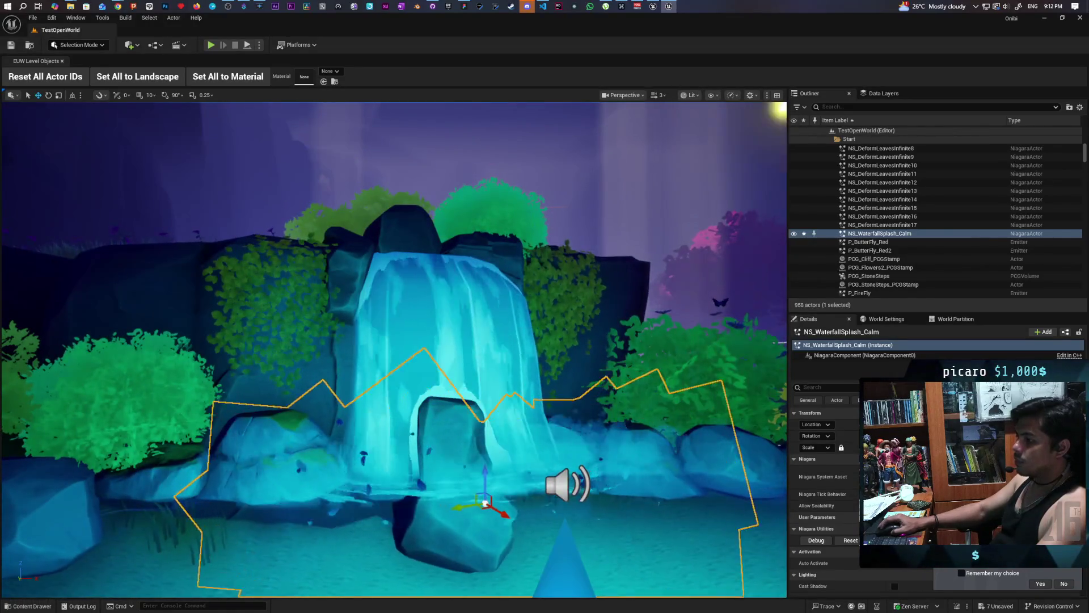
pyautogui.scroll(3)
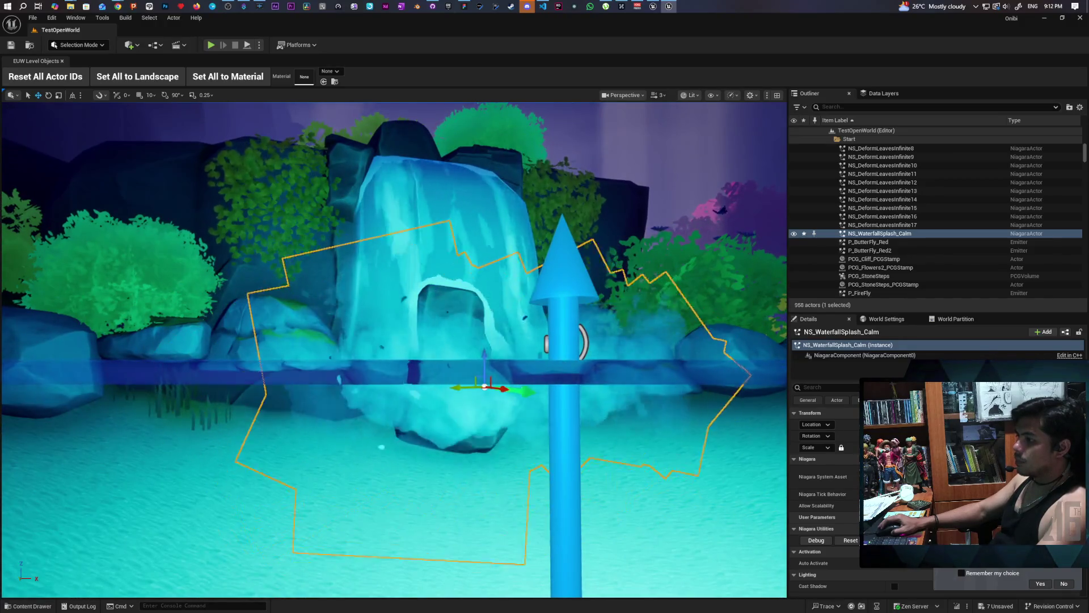
pyautogui.scroll(-3)
pyautogui.moveTo(401, 348); pyautogui.dragTo(442, 406)
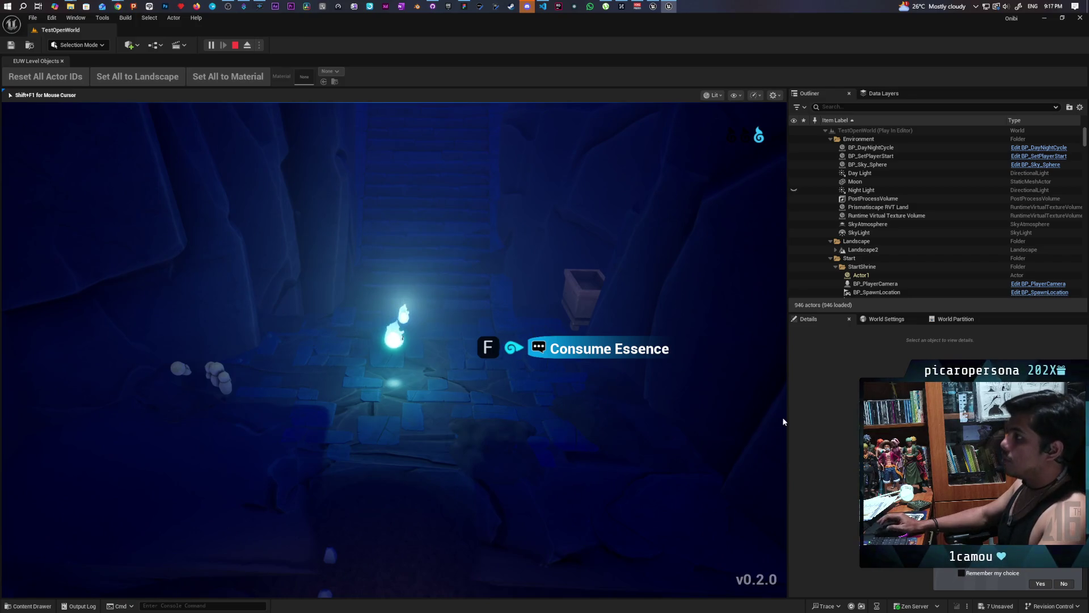
# End the play test and bring the VS Code window forward
pyautogui.press('Escape')
pyautogui.click(542, 10)
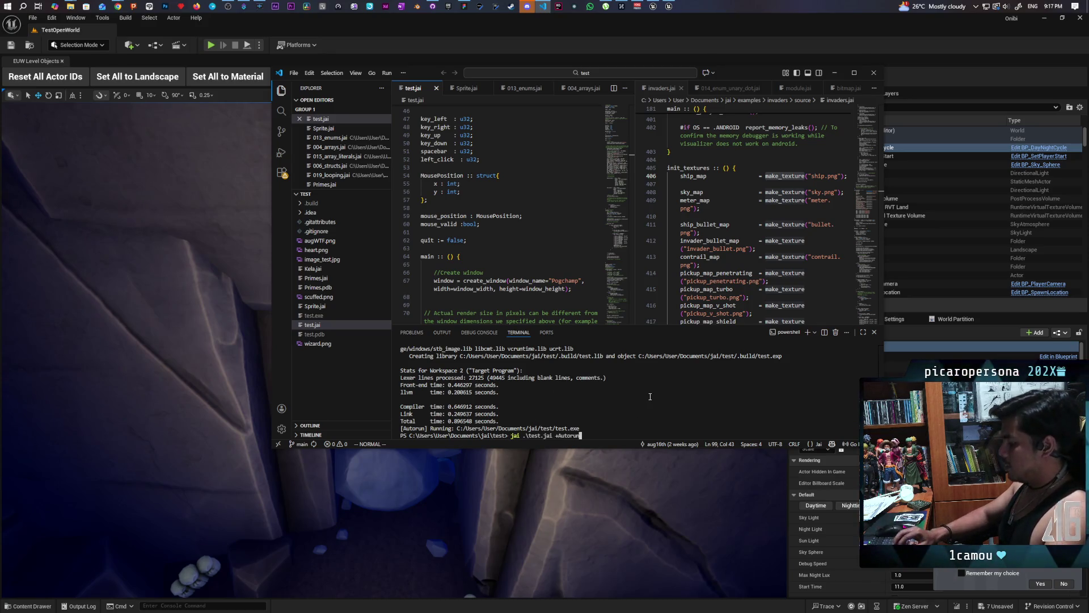
# Run 'jai .\test.jai +Autorun' in the terminal to compile test.jai and launch the game
pyautogui.press('Return')
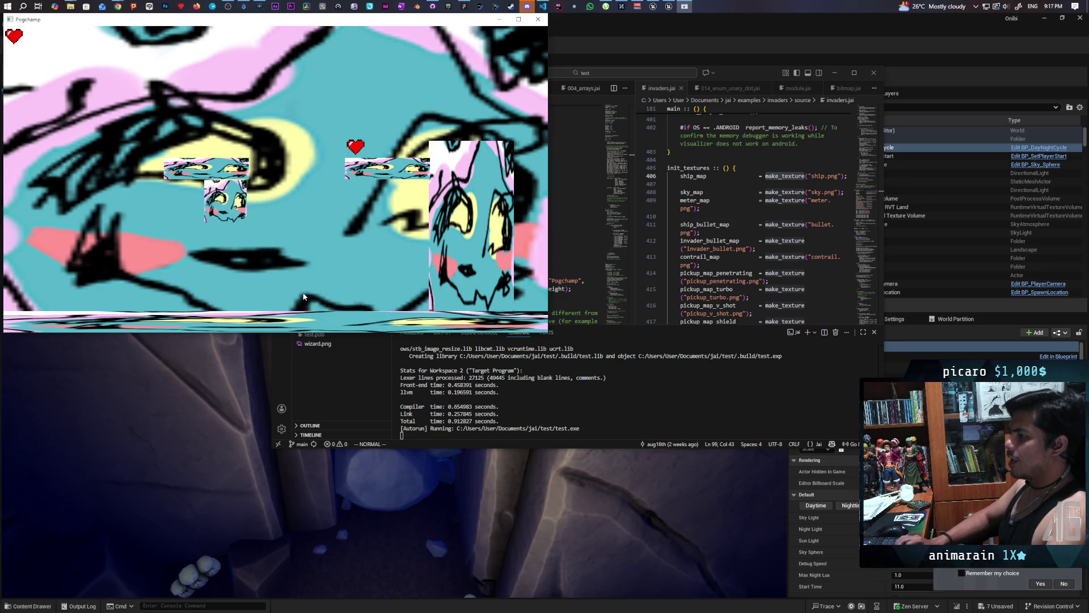
# Steer the player sprite left, right and up toward the descending invader, then close the game window
pyautogui.press('Right')
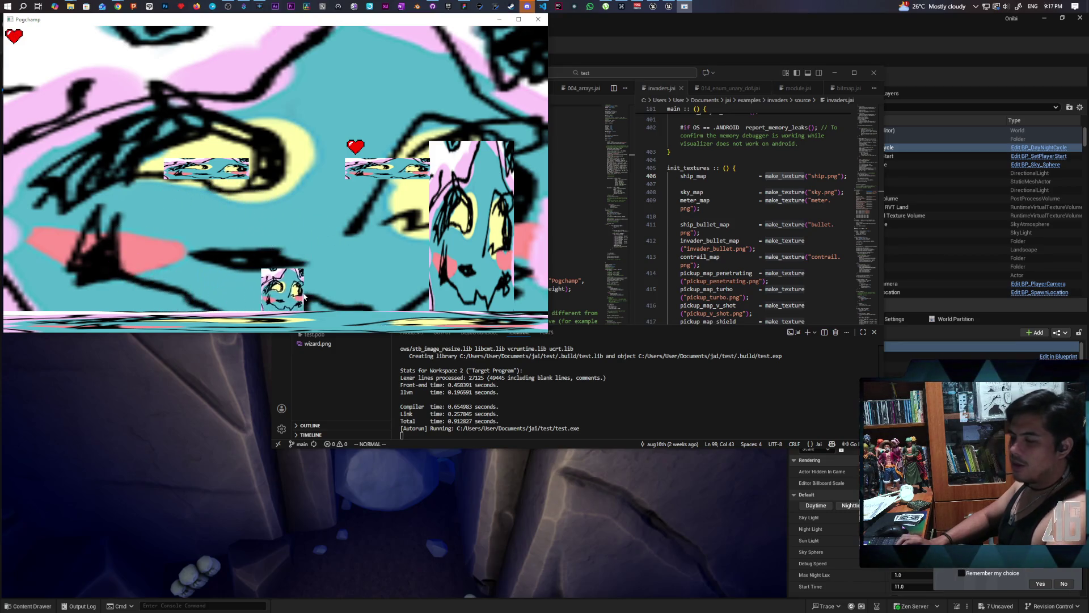
pyautogui.press('Right')
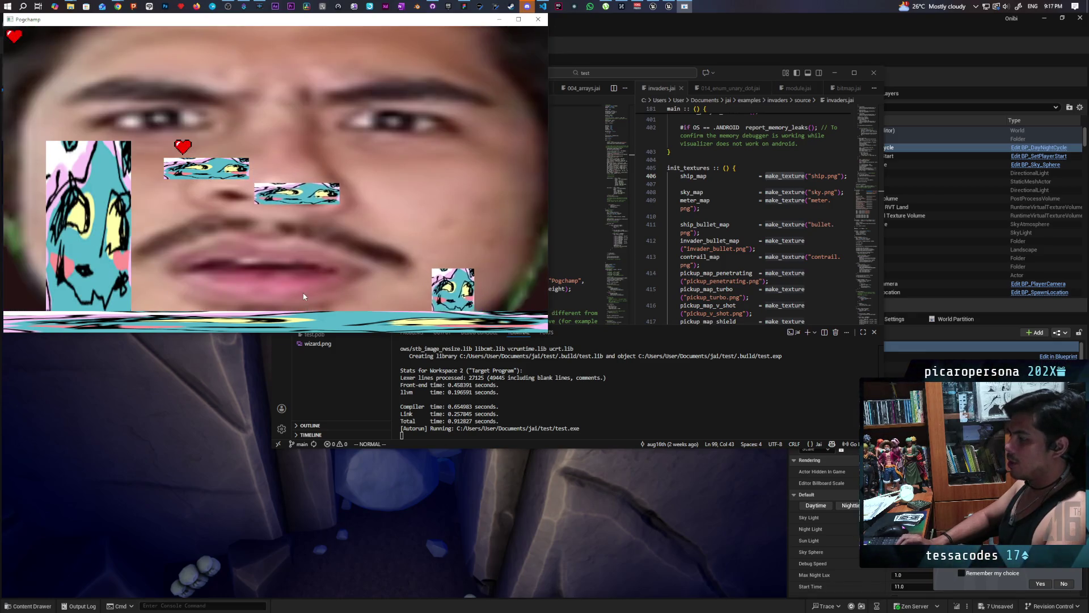
pyautogui.press('Left')
pyautogui.press('Right')
pyautogui.press('Left')
pyautogui.press('Up')
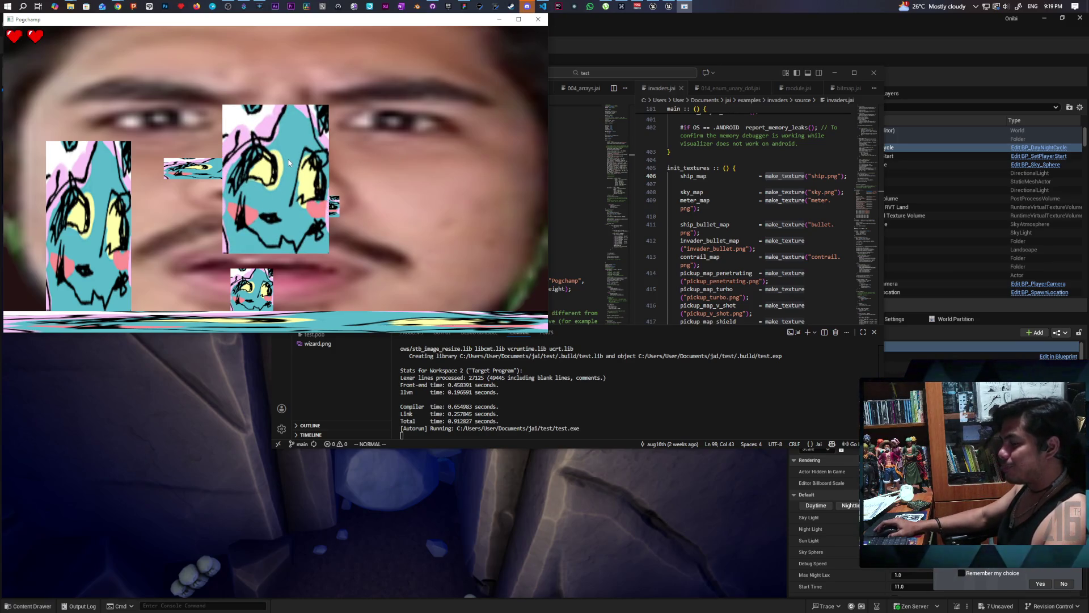
pyautogui.press('Escape')
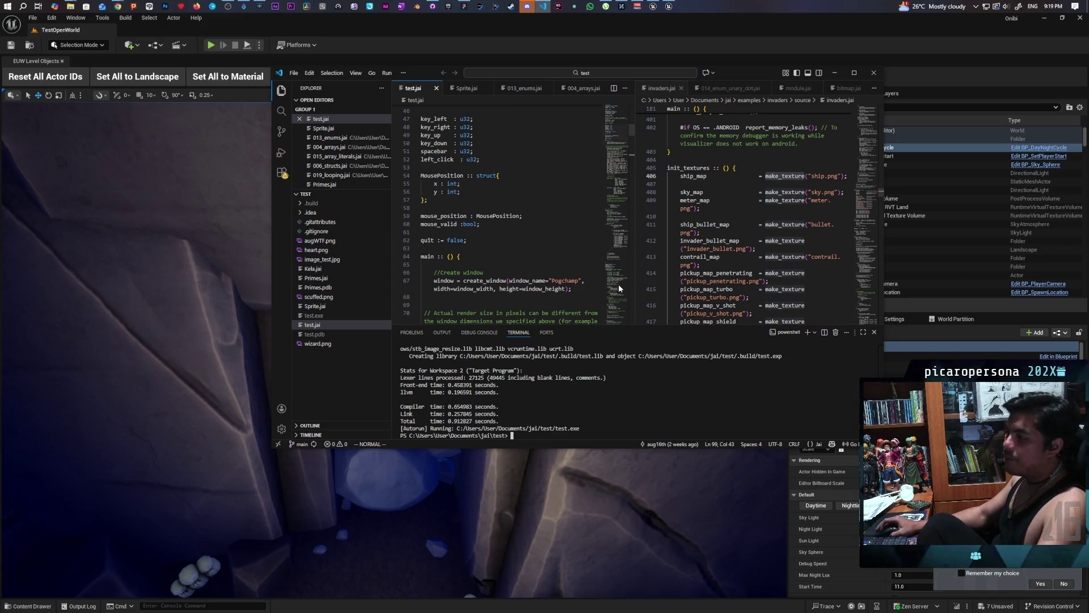
# Maximize VS Code and select the window name Pogchamp on line 67 of test.jai
pyautogui.doubleClick(734, 68)
pyautogui.scroll(3)
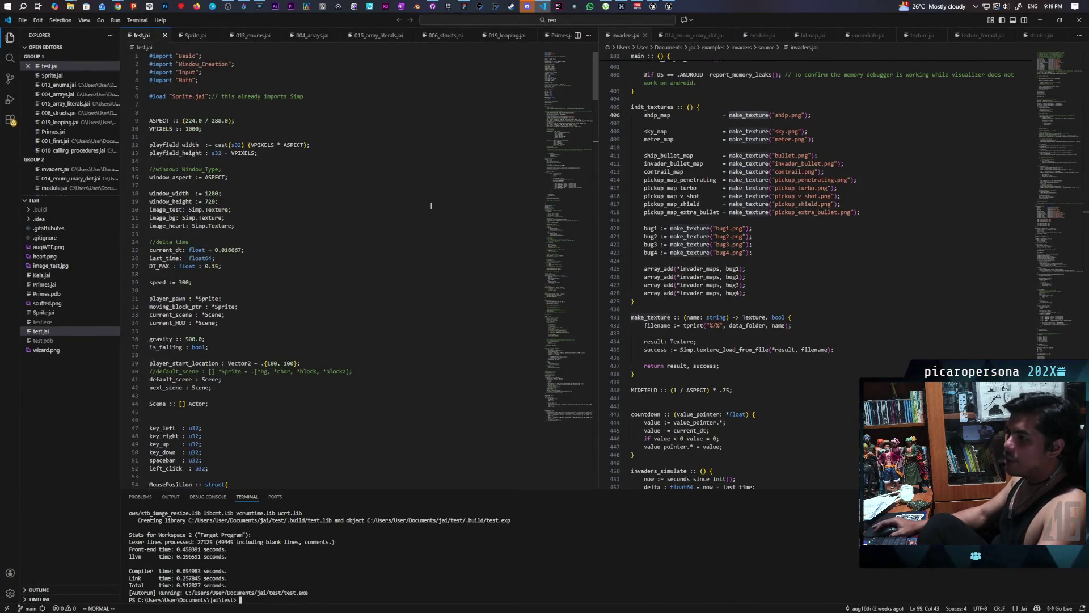
pyautogui.scroll(-3)
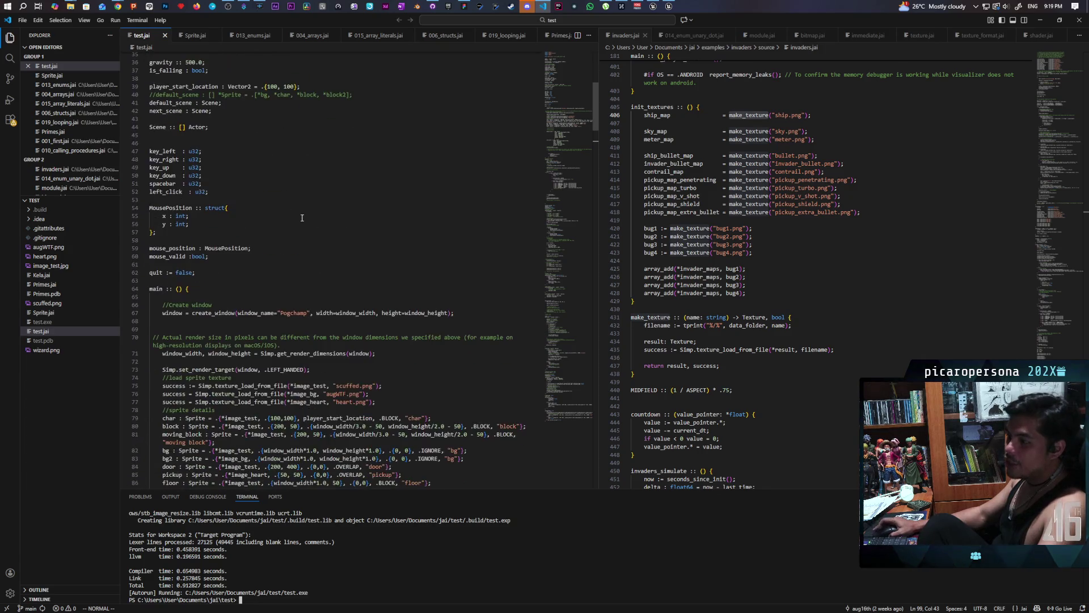
pyautogui.doubleClick(294, 249)
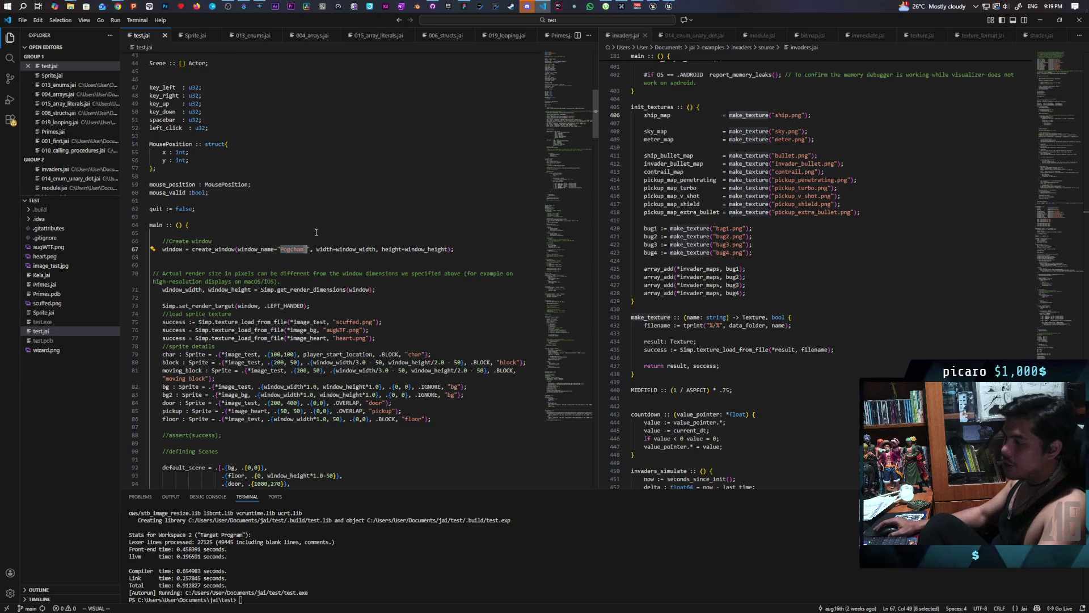
pyautogui.press('Escape')
pyautogui.press('k')
pyautogui.press('k')
pyautogui.moveTo(307, 250); pyautogui.dragTo(280, 250)
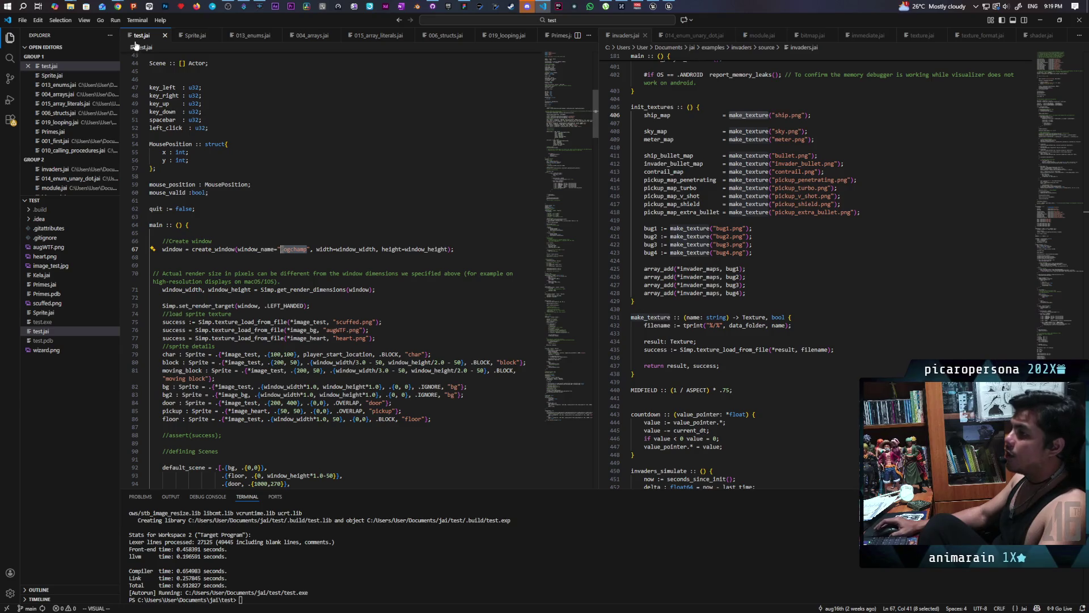
pyautogui.moveTo(125, 8)
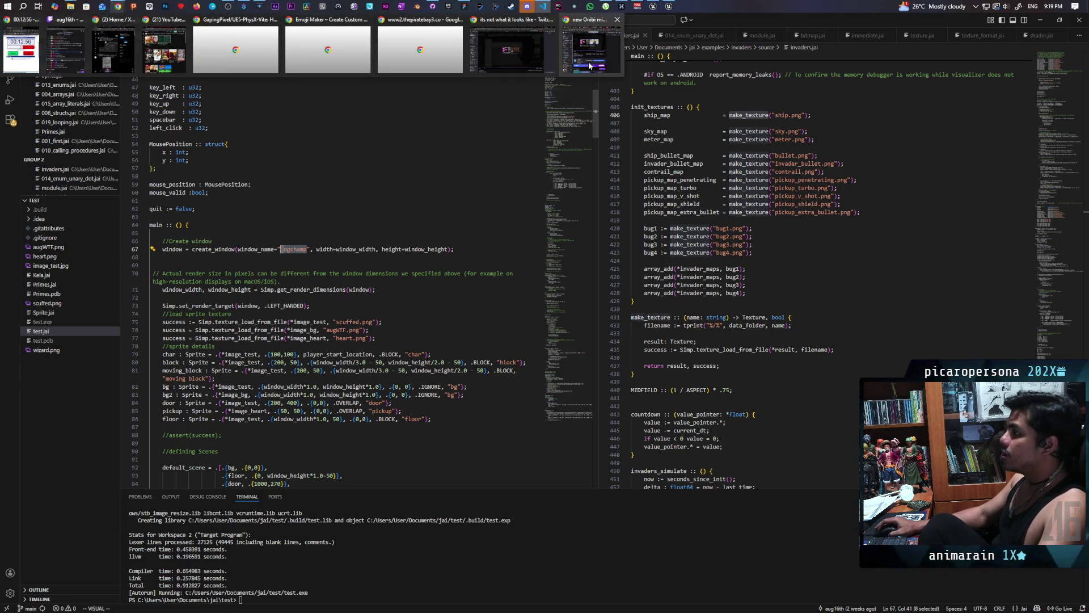
# Bring the Chrome window forward and show the Onibi Steam store page
pyautogui.click(590, 65)
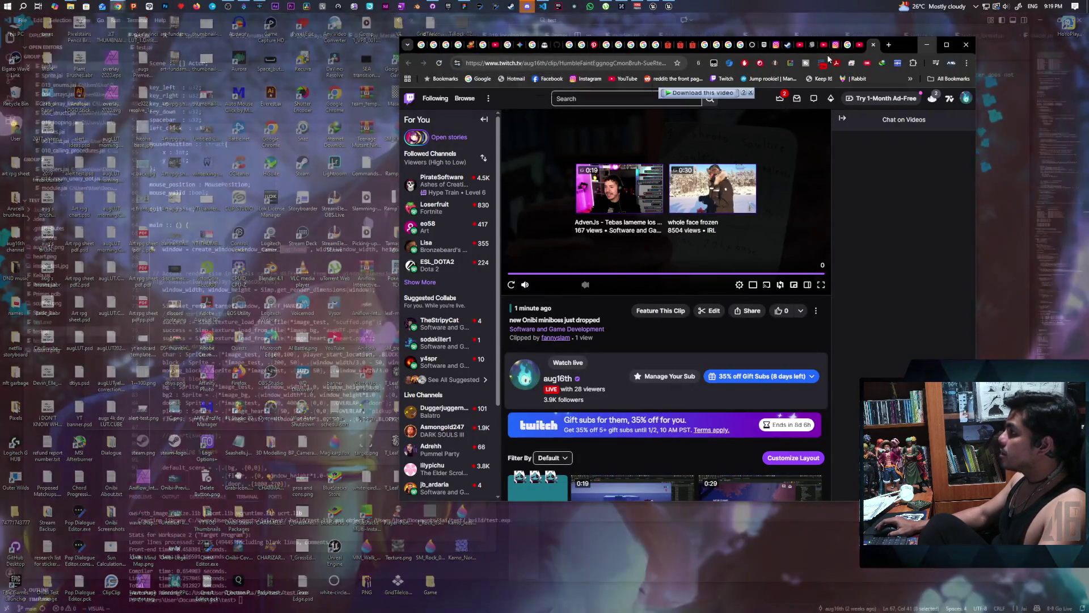
pyautogui.click(788, 46)
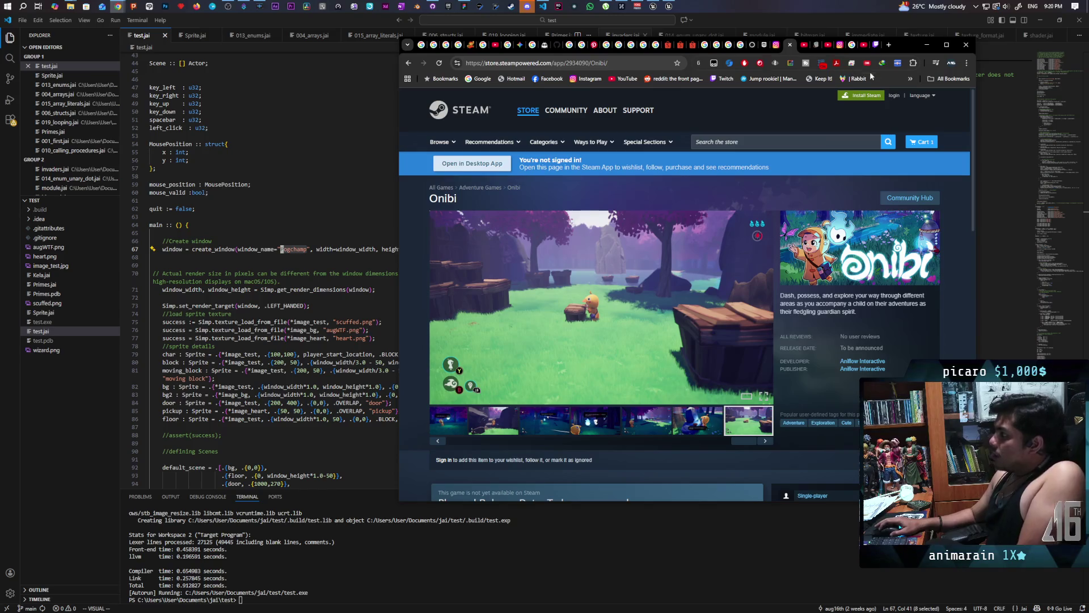
# Bring the Twitch clip window forward and show its cdn.discordapp attachment tab
pyautogui.moveTo(118, 6)
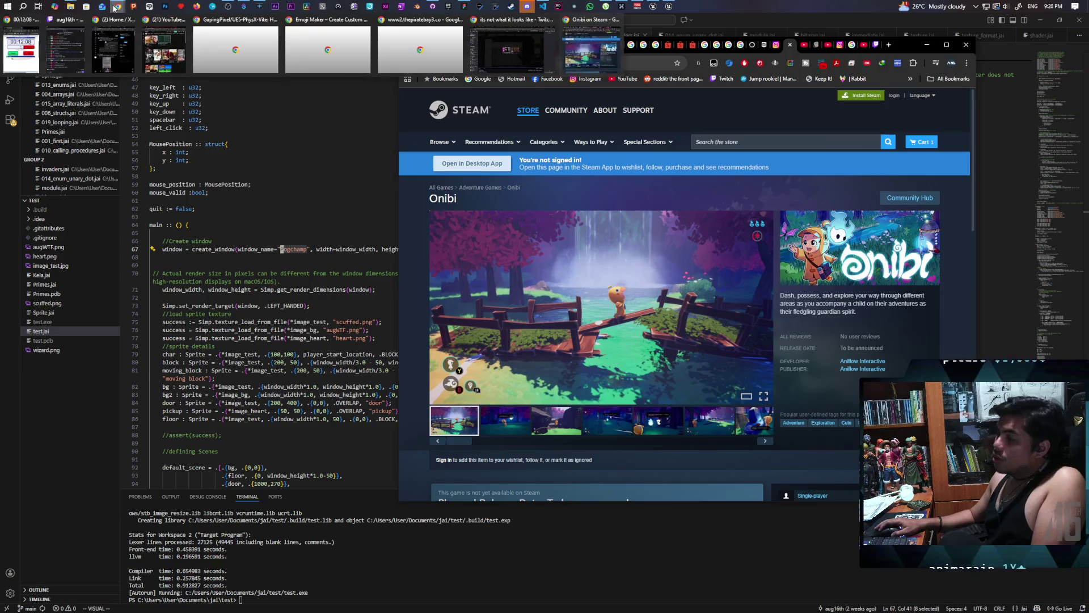
pyautogui.click(521, 48)
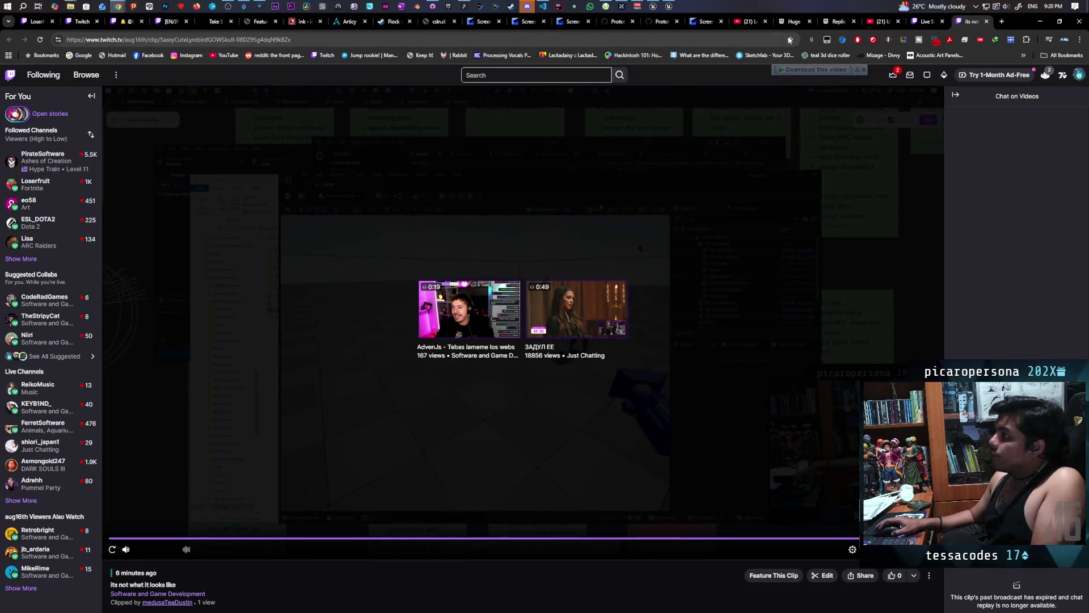
pyautogui.click(438, 25)
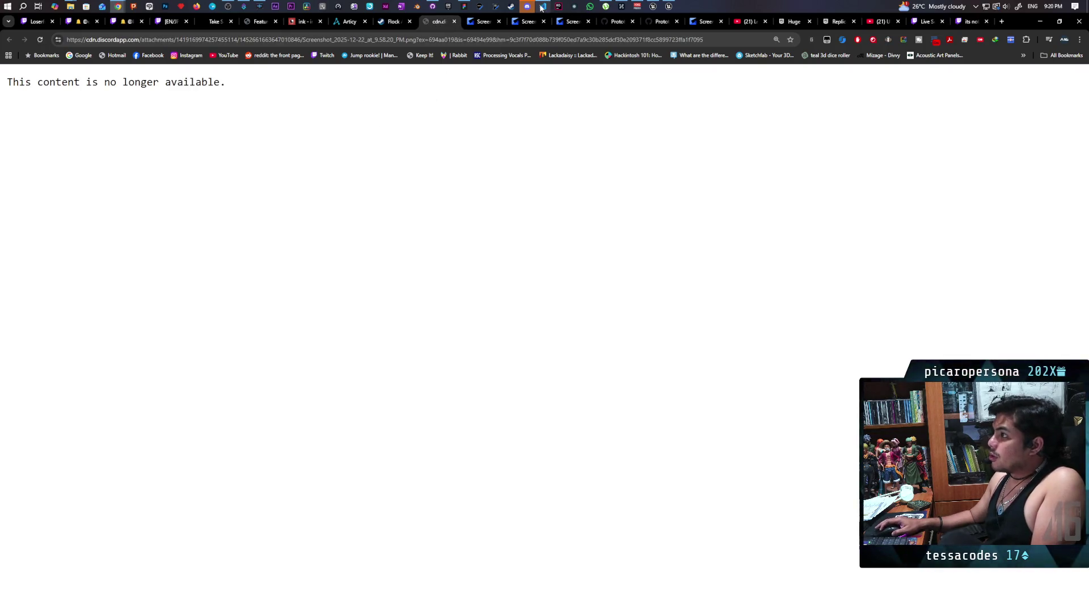
# In a Discord direct message, view the shared creature sketch full-size, then minimize the browser
pyautogui.click(526, 7)
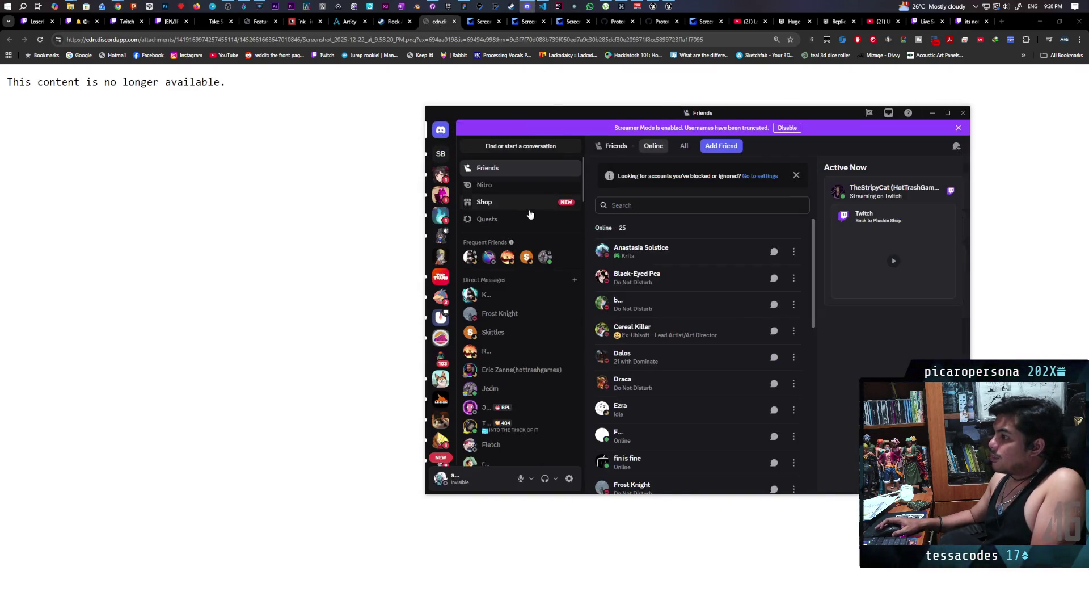
pyautogui.click(510, 333)
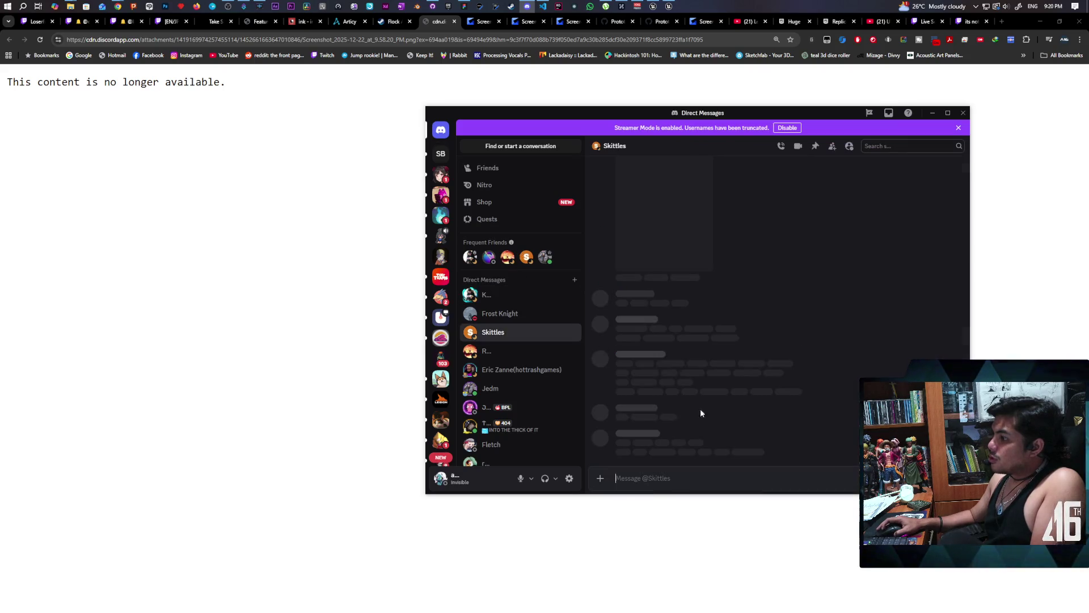
pyautogui.click(712, 340)
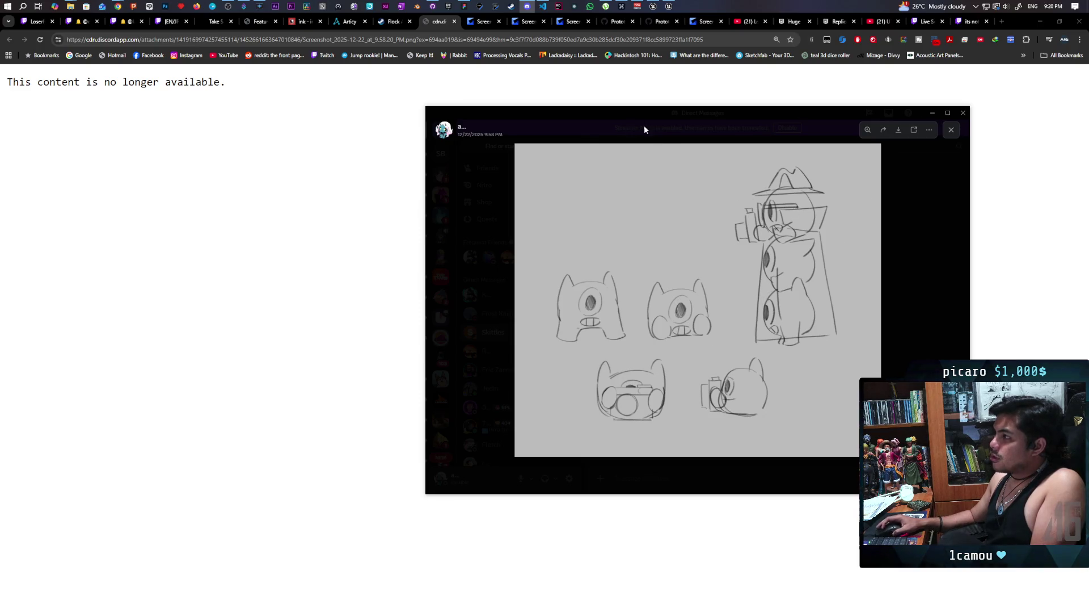
pyautogui.click(705, 23)
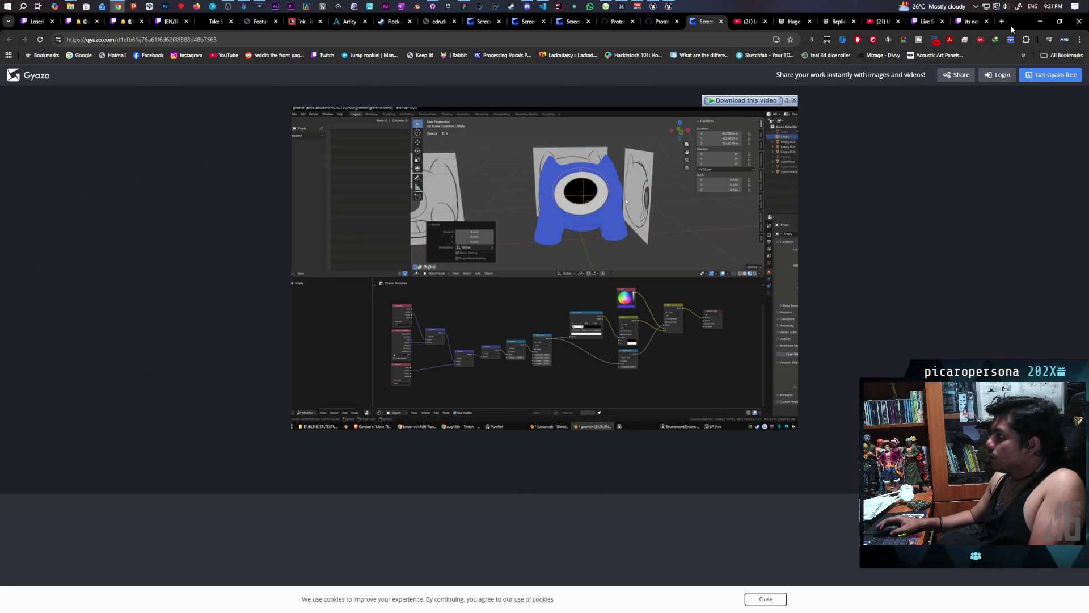
pyautogui.click(1039, 22)
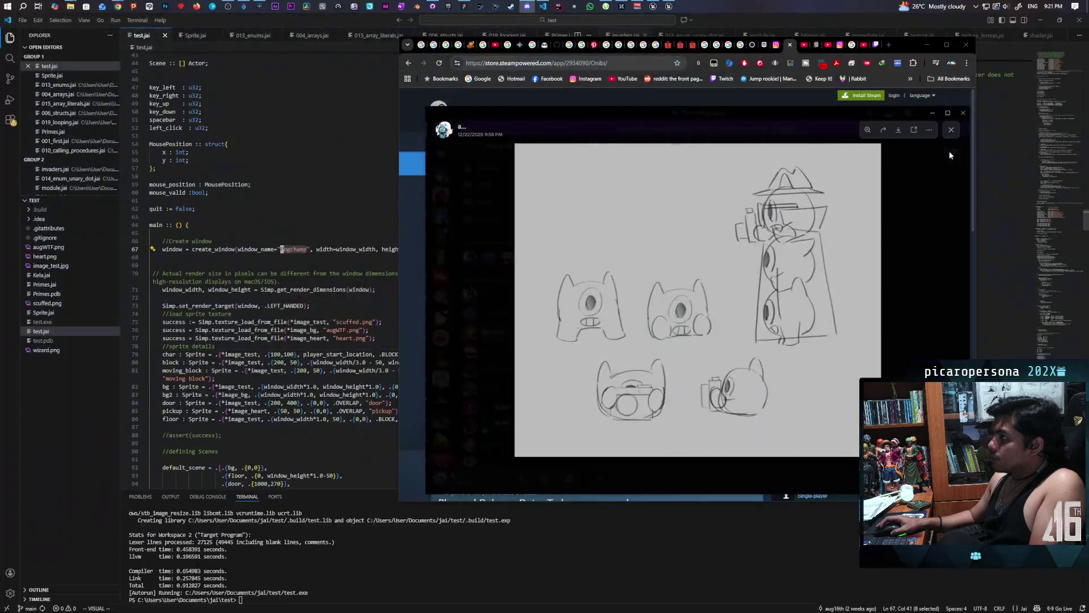
# Bring the Onibi Steam store page to the front, then return to the Unreal editor
pyautogui.click(913, 44)
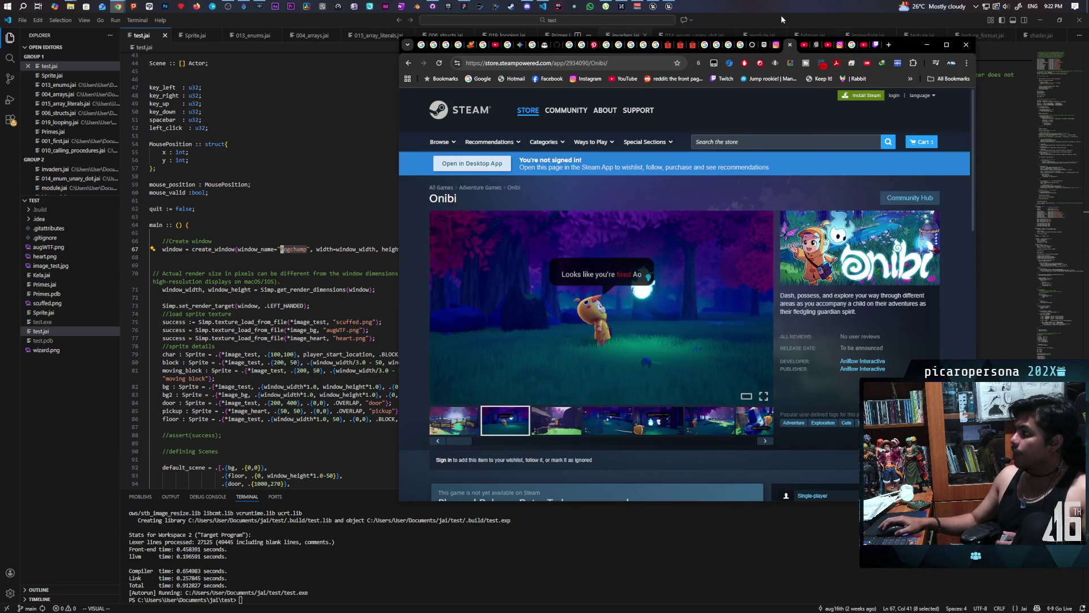
pyautogui.click(669, 6)
# Bring up the Demo level editor window next to the TestOpenWorld editor
pyautogui.click(669, 7)
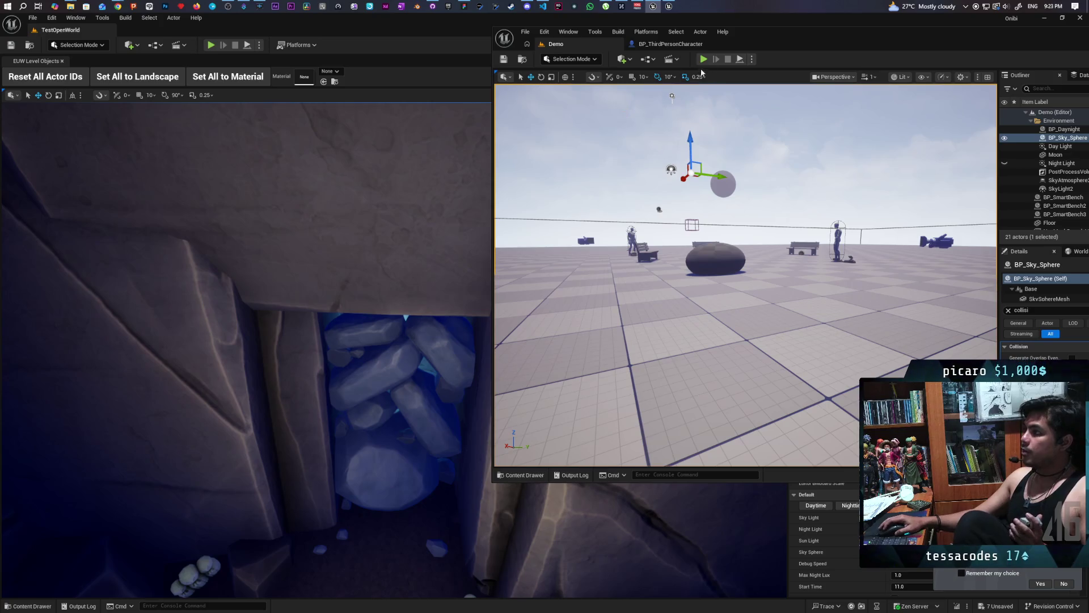
# Launch a four-player play session and piggyback the player ball onto the green ball
pyautogui.click(752, 59)
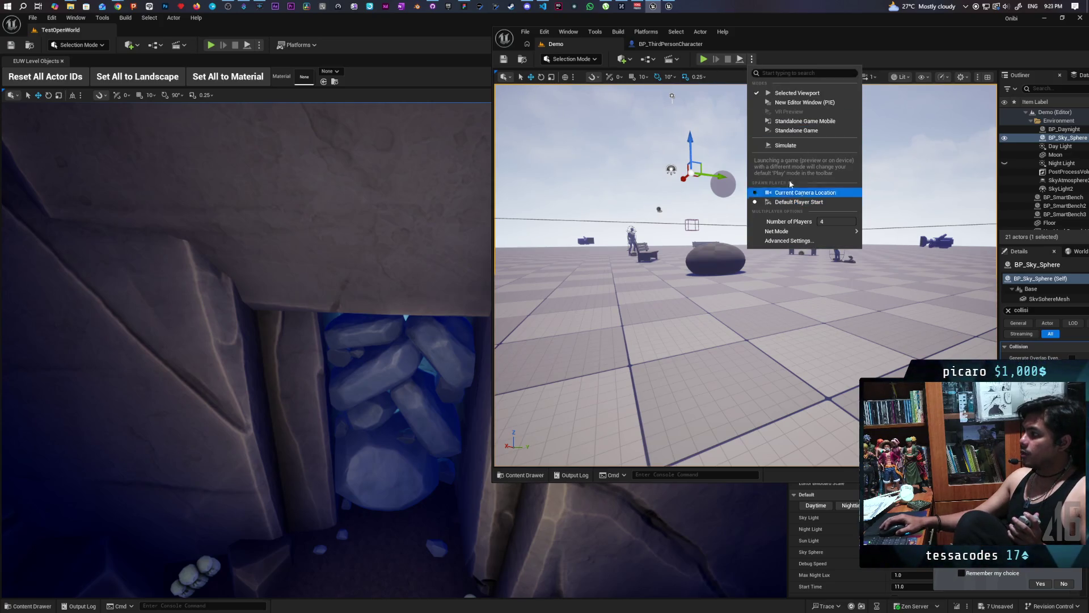
pyautogui.click(706, 59)
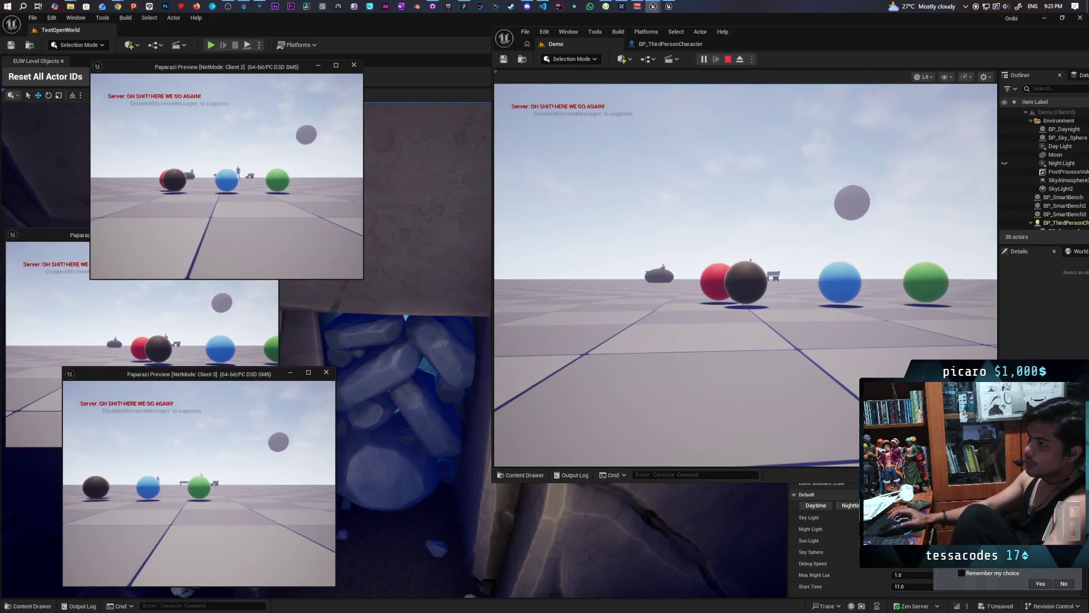
pyautogui.press('w')
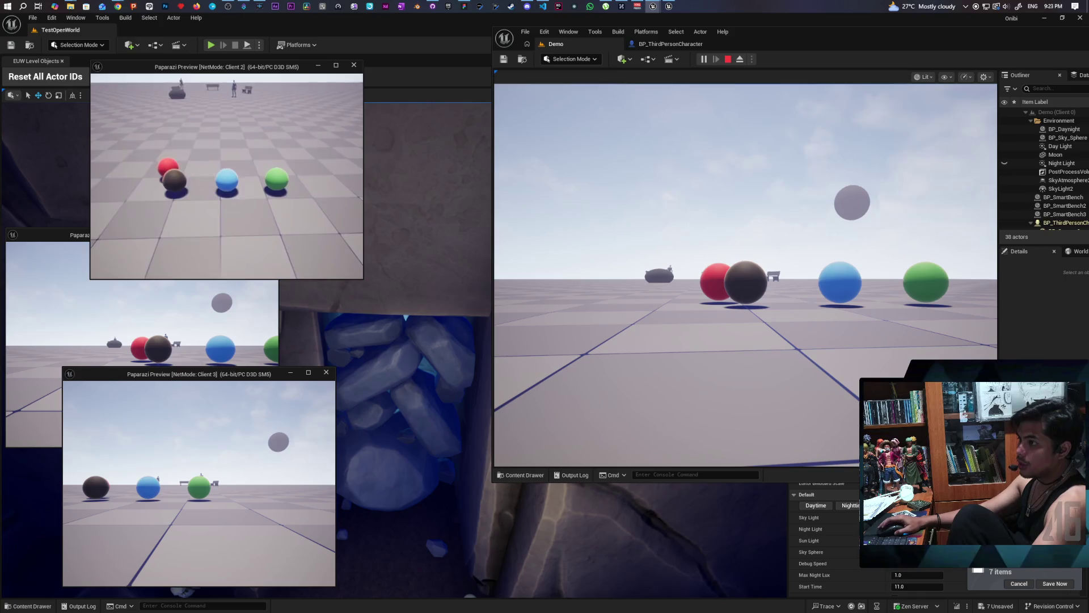
pyautogui.press('space')
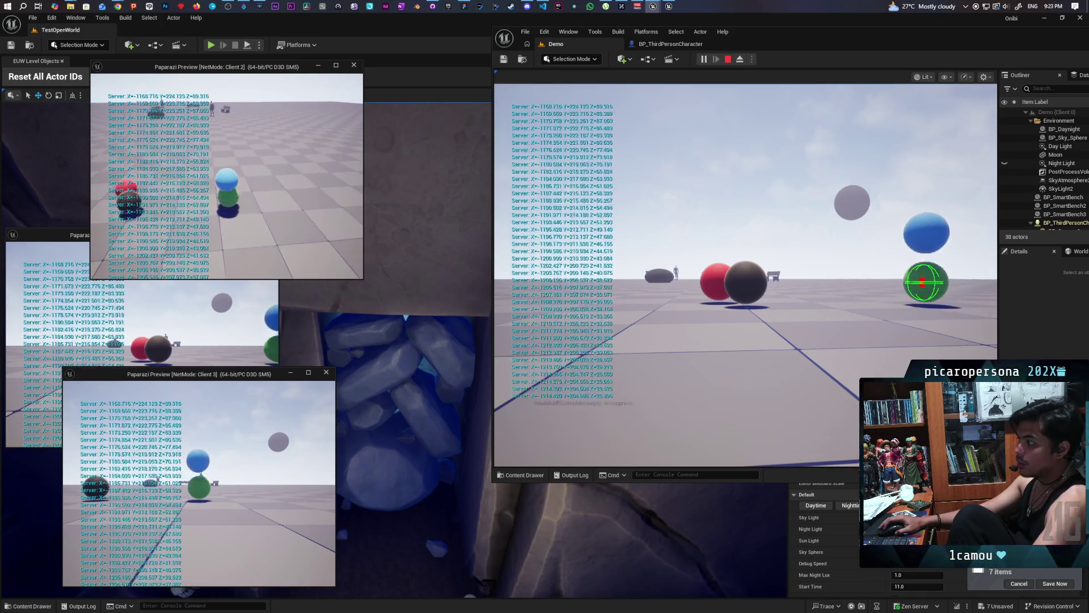
# In the Client 1 window, hop the dark ball onto the stack
pyautogui.click(34, 318)
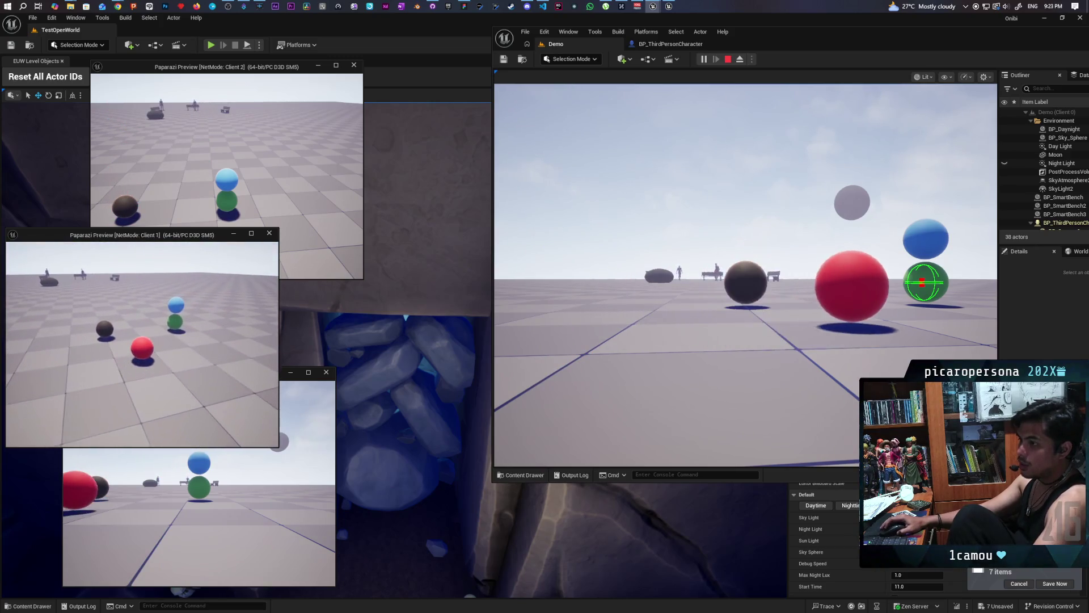
pyautogui.click(198, 511)
pyautogui.click(738, 284)
pyautogui.press('e')
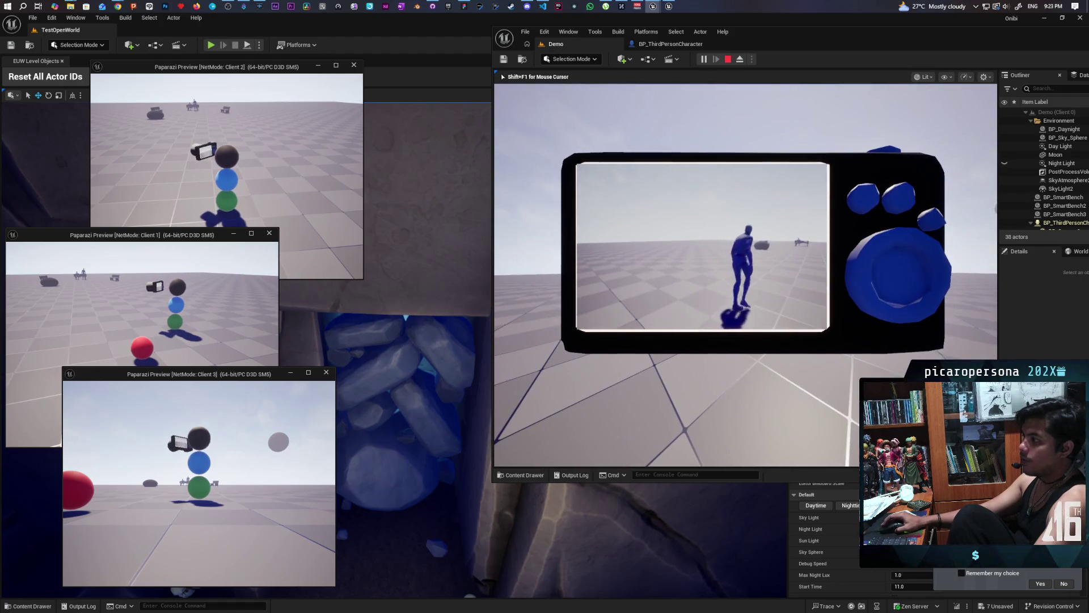
# Take and dismiss a camera photo, raise and lower the viewfinder, then stop play with Esc
pyautogui.click(576, 307)
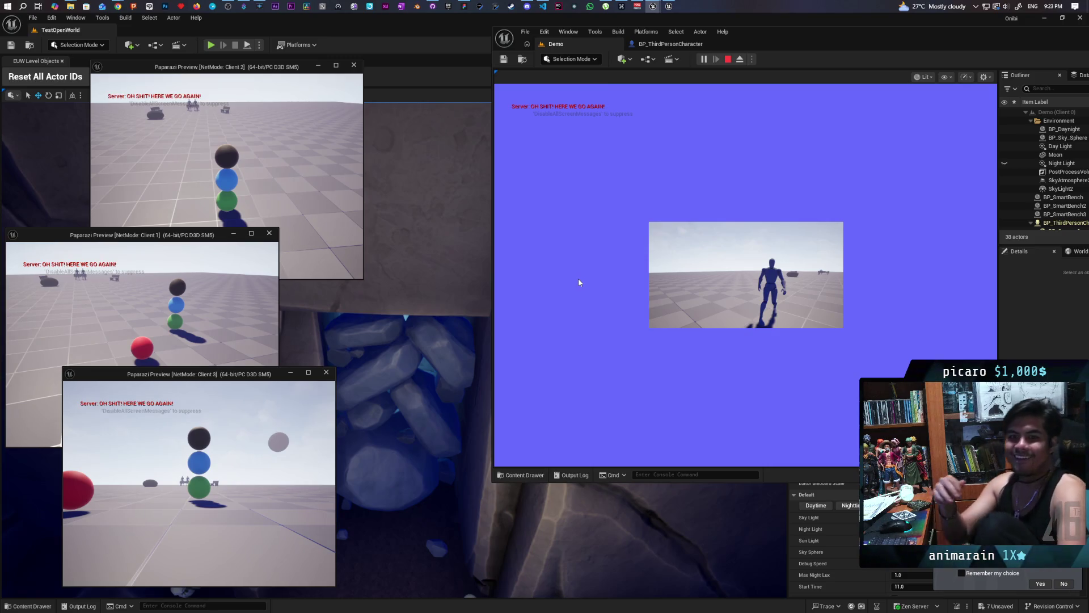
pyautogui.click(578, 281)
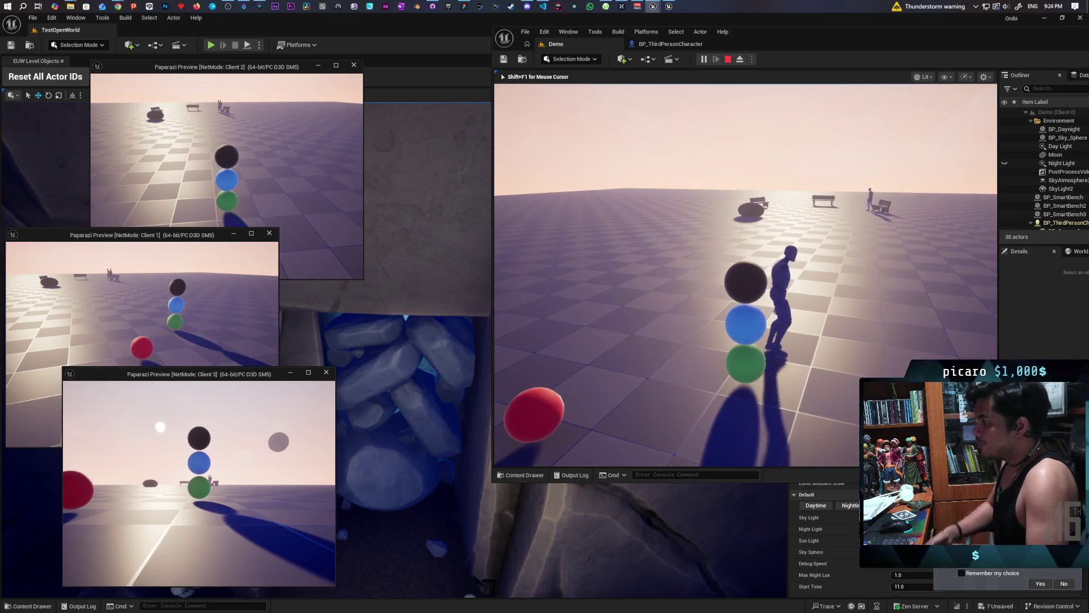
pyautogui.press('e')
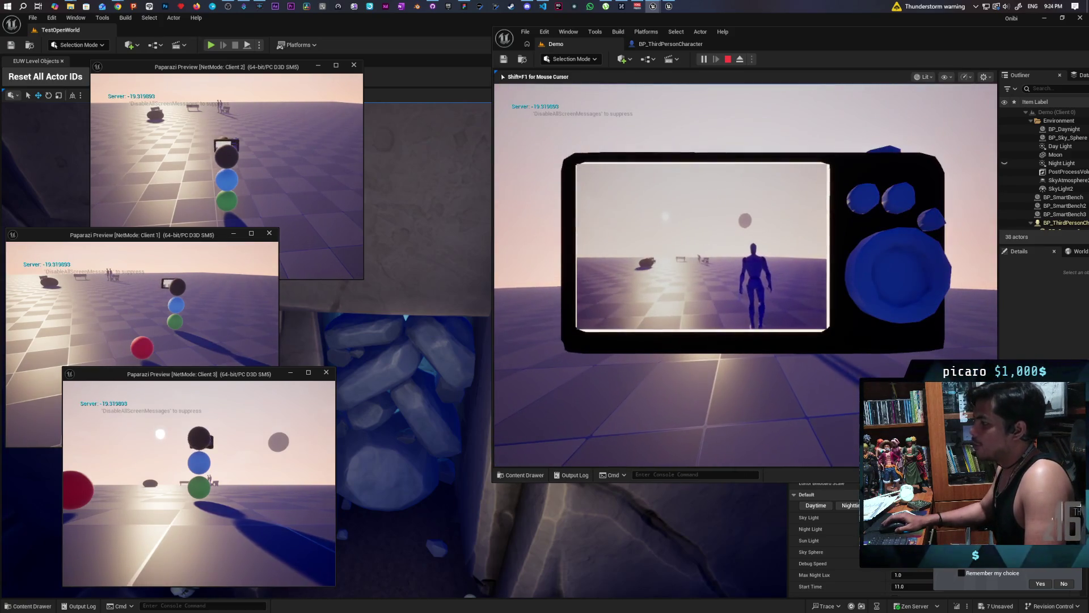
pyautogui.press('e')
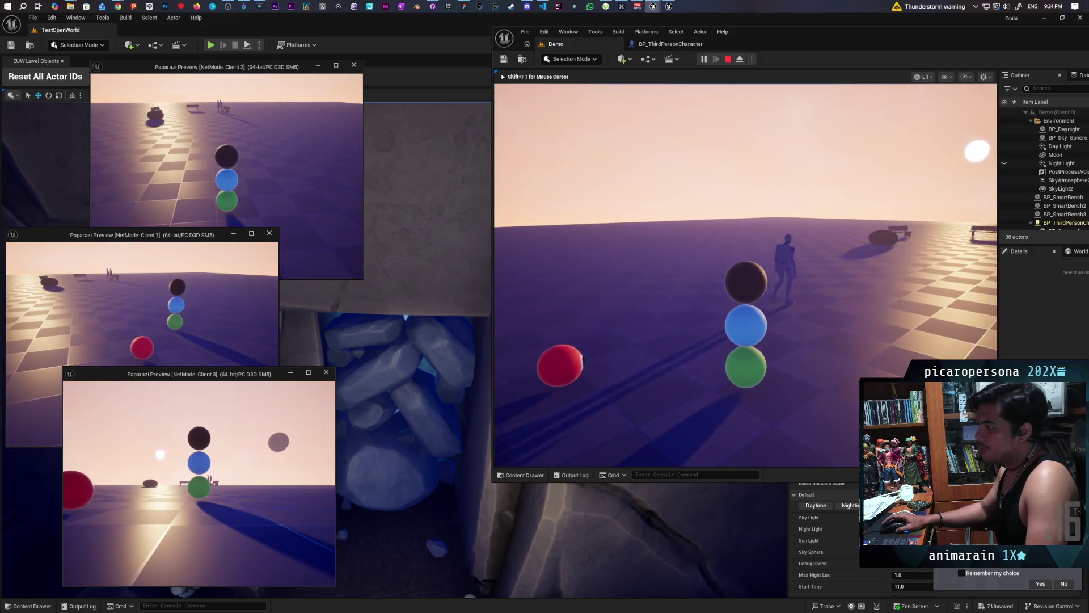
pyautogui.press('Escape')
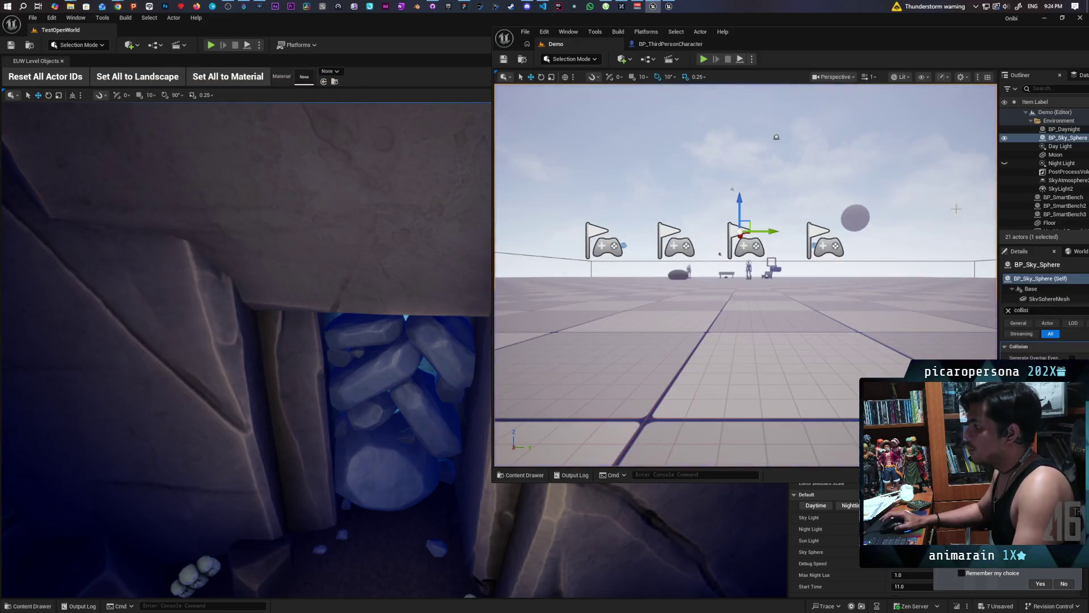
pyautogui.click(669, 44)
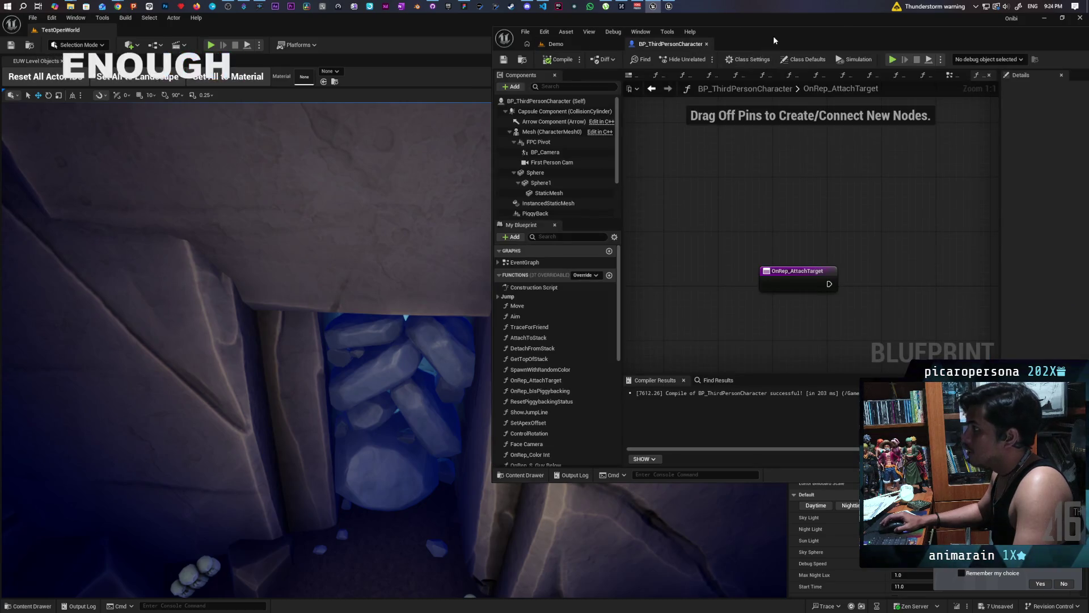
pyautogui.doubleClick(774, 35)
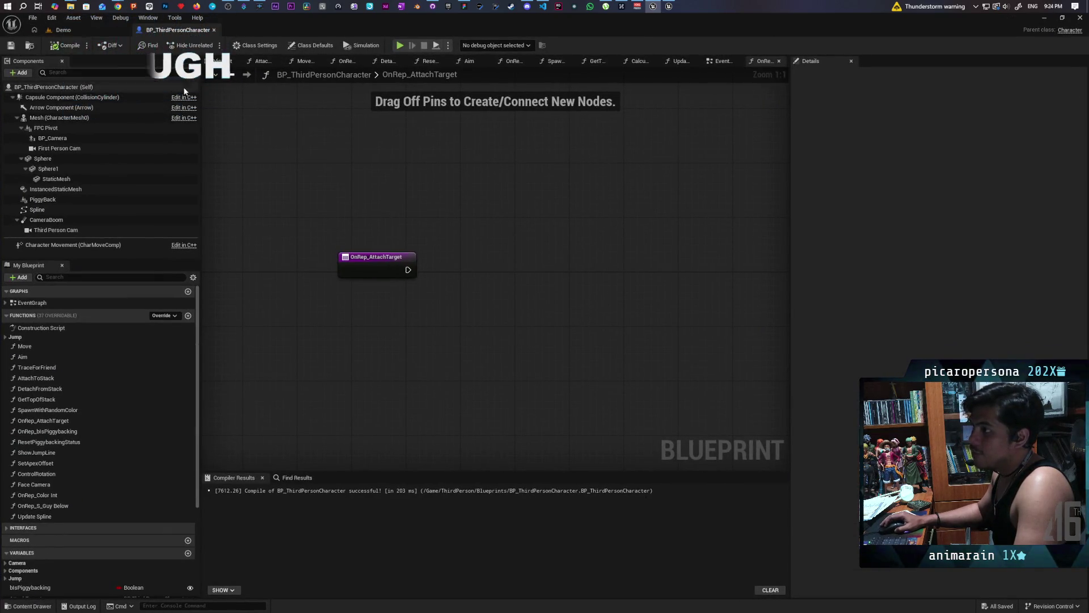
pyautogui.click(712, 63)
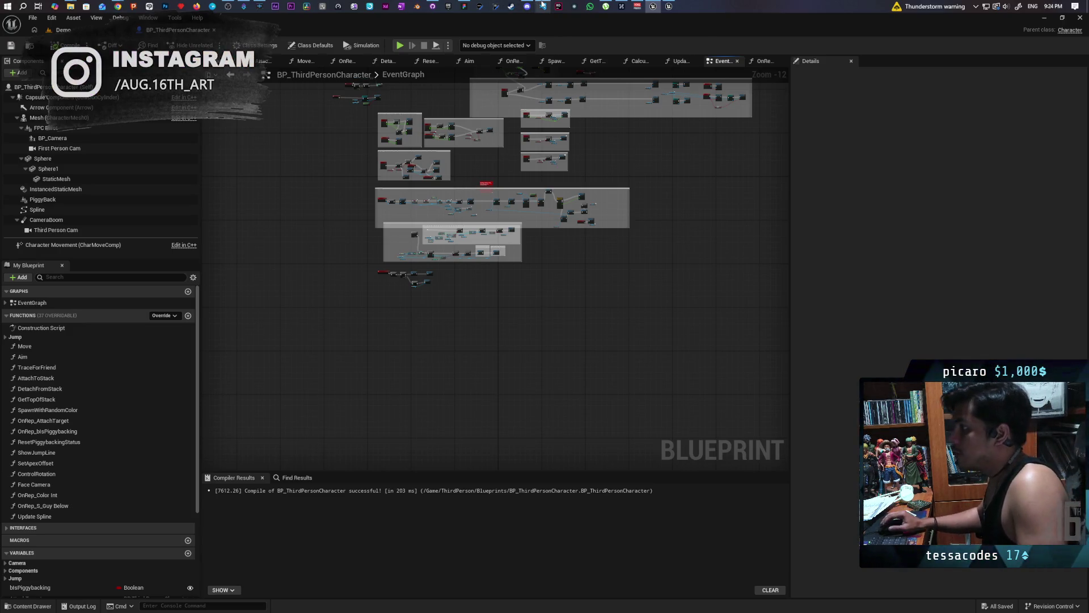
pyautogui.moveTo(512, 151); pyautogui.dragTo(517, 235)
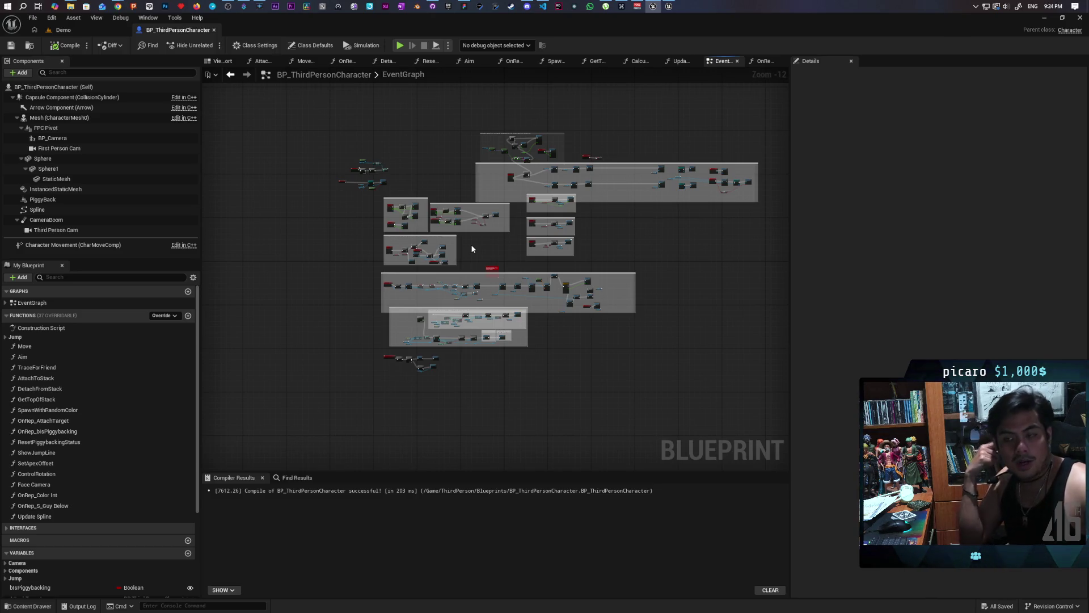
pyautogui.moveTo(117, 6)
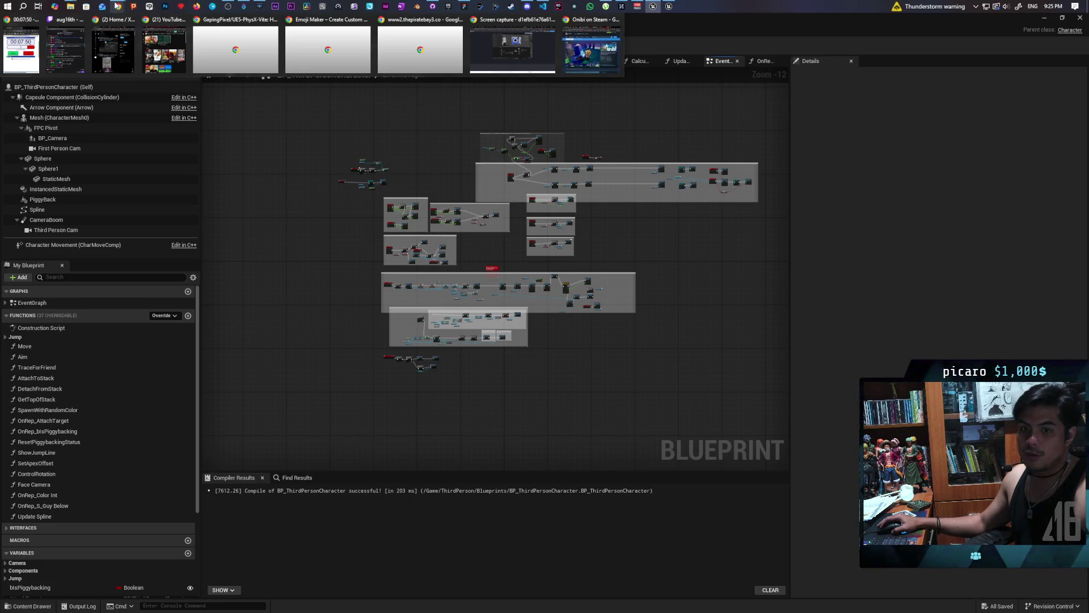
# Bring Chrome forward and switch to the Gyazo capture of the Blender scene
pyautogui.click(591, 49)
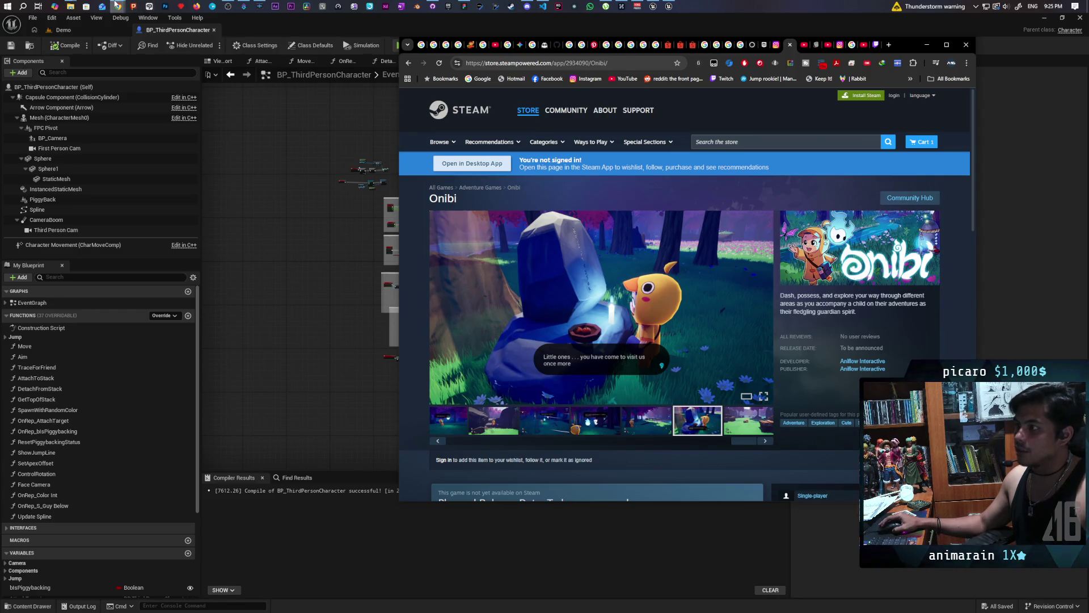
pyautogui.moveTo(116, 5)
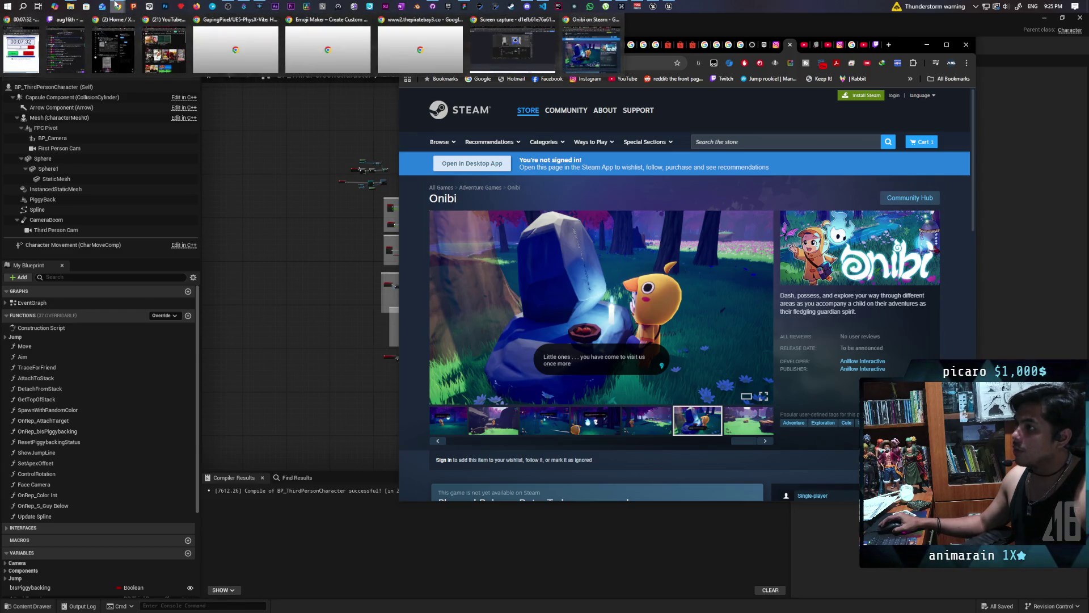
pyautogui.click(507, 54)
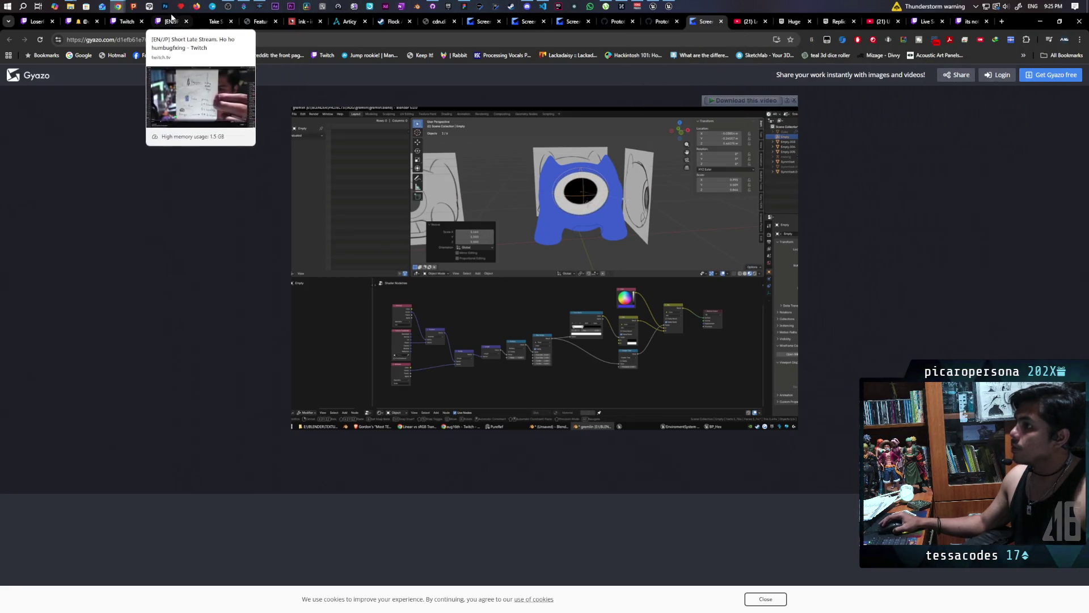
# Switch to the [EN/JP] Twitch VOD tab, paused at 00:56:47
pyautogui.click(172, 21)
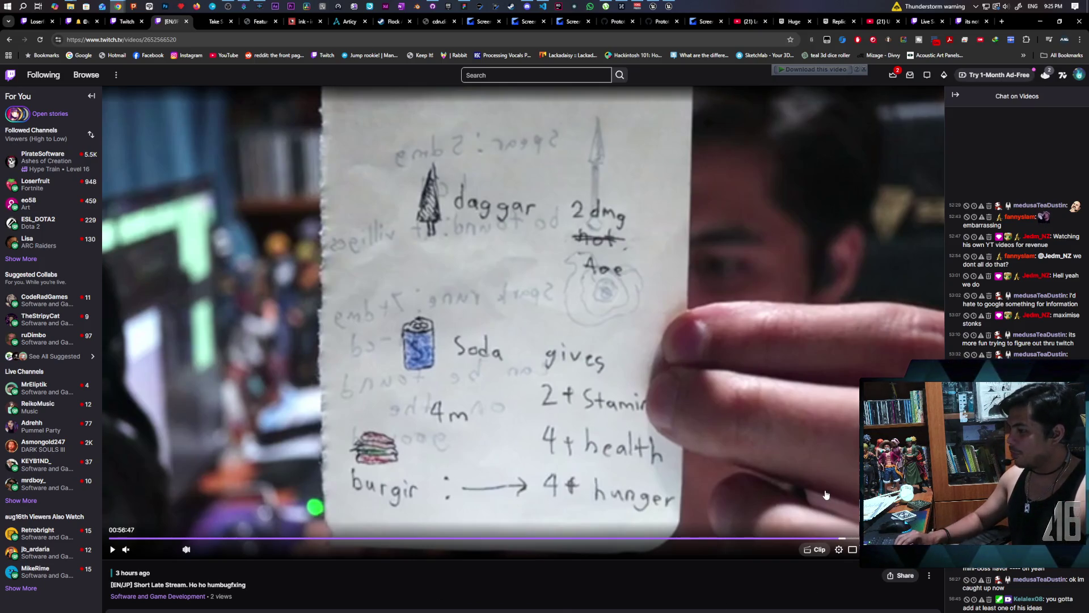
# Seek the VOD back to the ghost drawing, then forward to the 00:56:27 Soulfire note
pyautogui.press('Left')
pyautogui.press('Left')
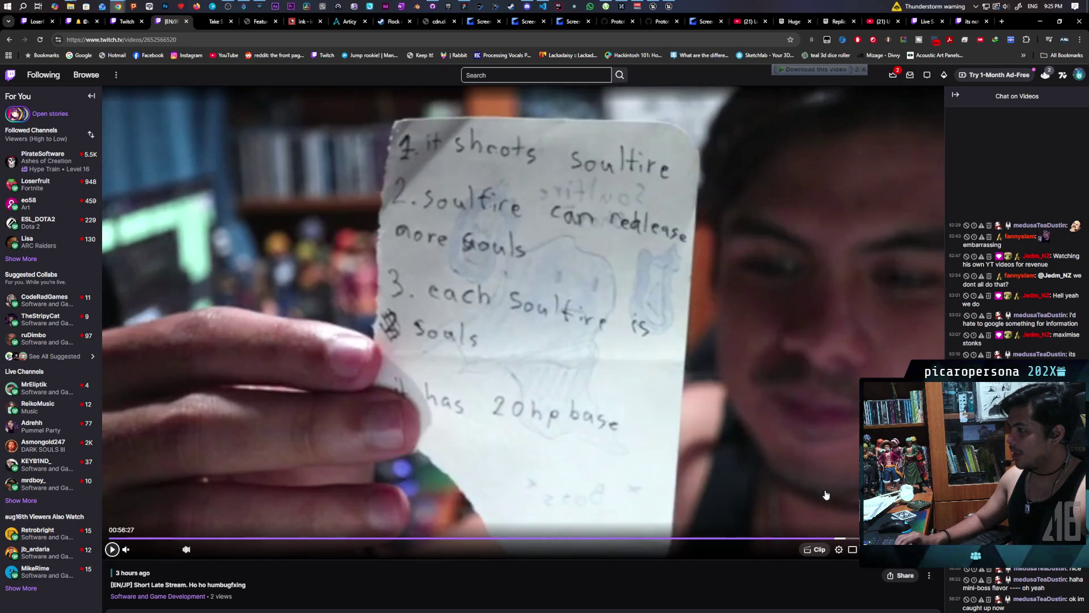
pyautogui.press('Left')
pyautogui.press('Left')
pyautogui.press('Left')
pyautogui.press('Right')
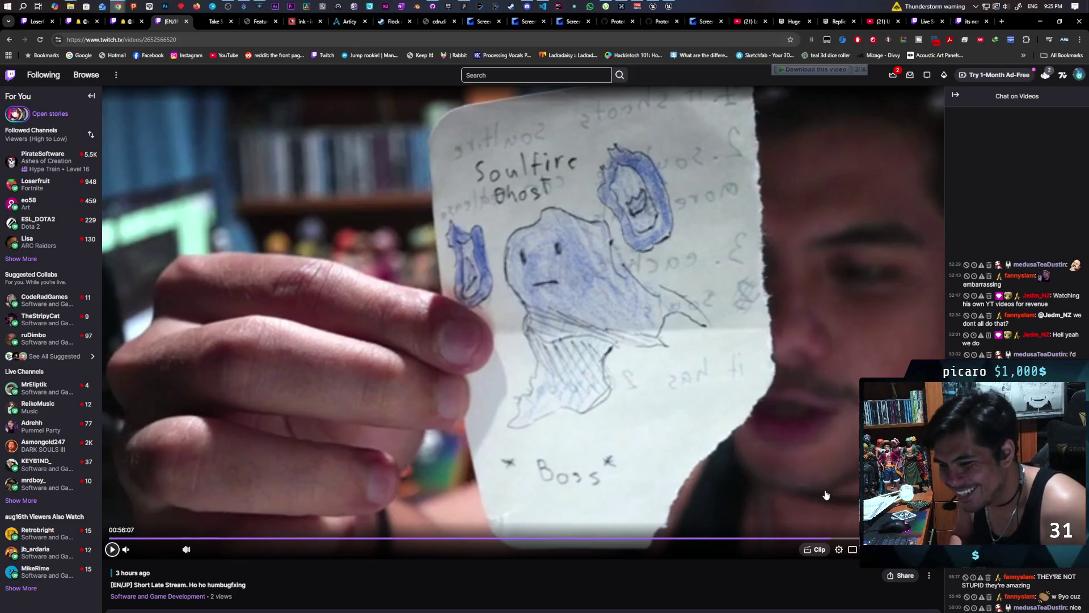
pyautogui.press('Right')
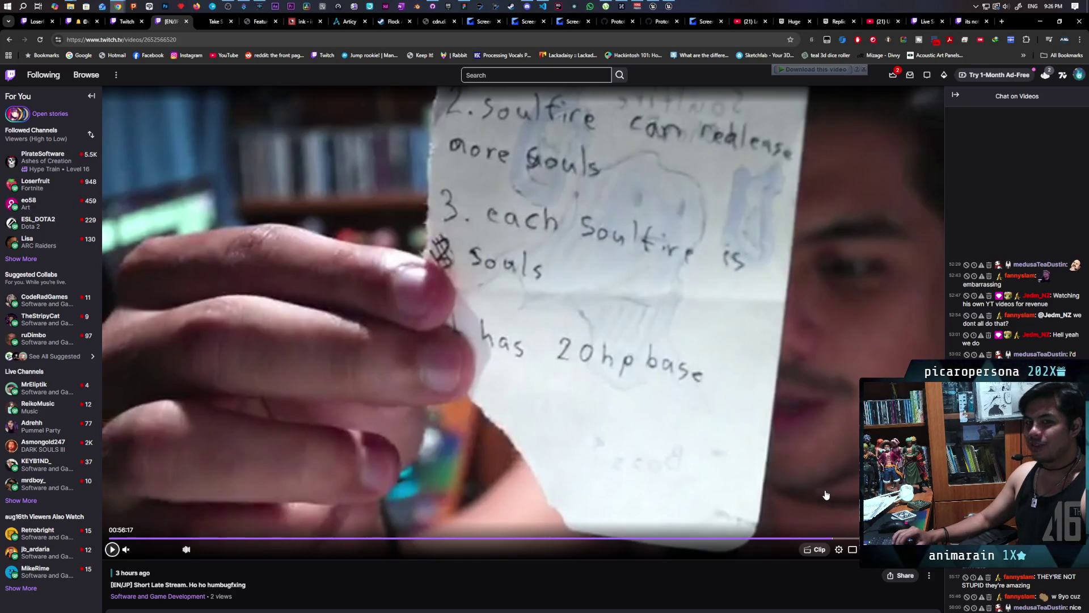
pyautogui.press('Right')
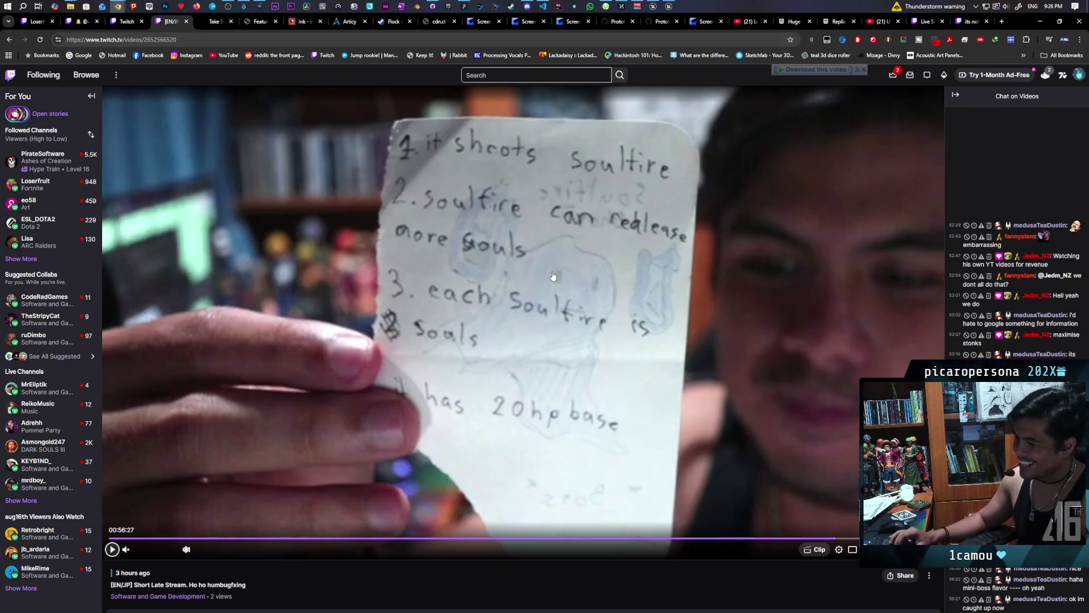
# Skip the VOD ahead to 00:56:37, then switch to the 'Live Scam On Stream' clip tab
pyautogui.press('Right')
pyautogui.press('Right')
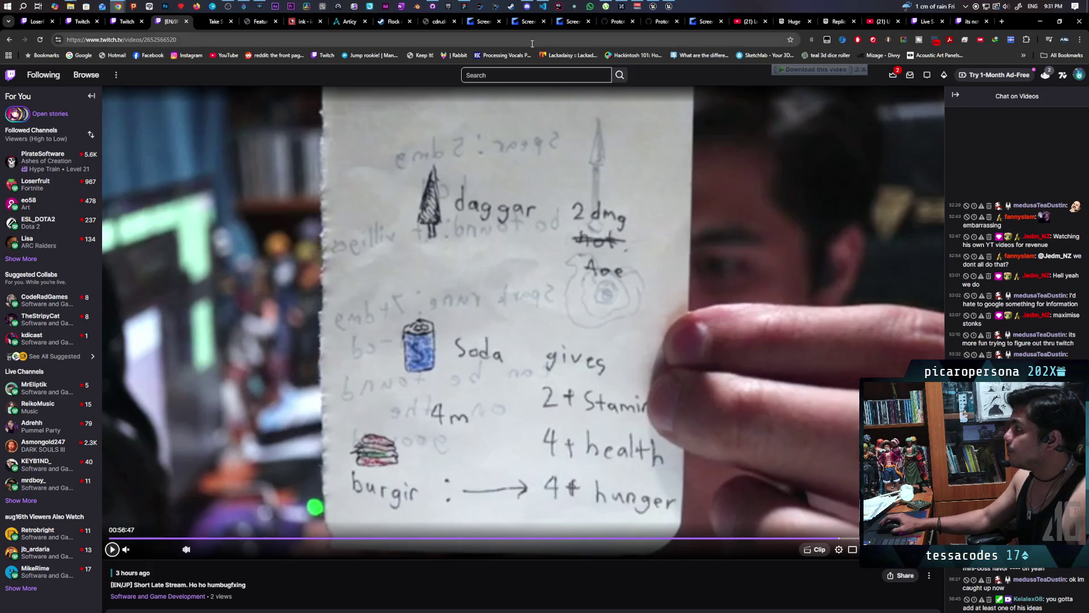
pyautogui.click(923, 23)
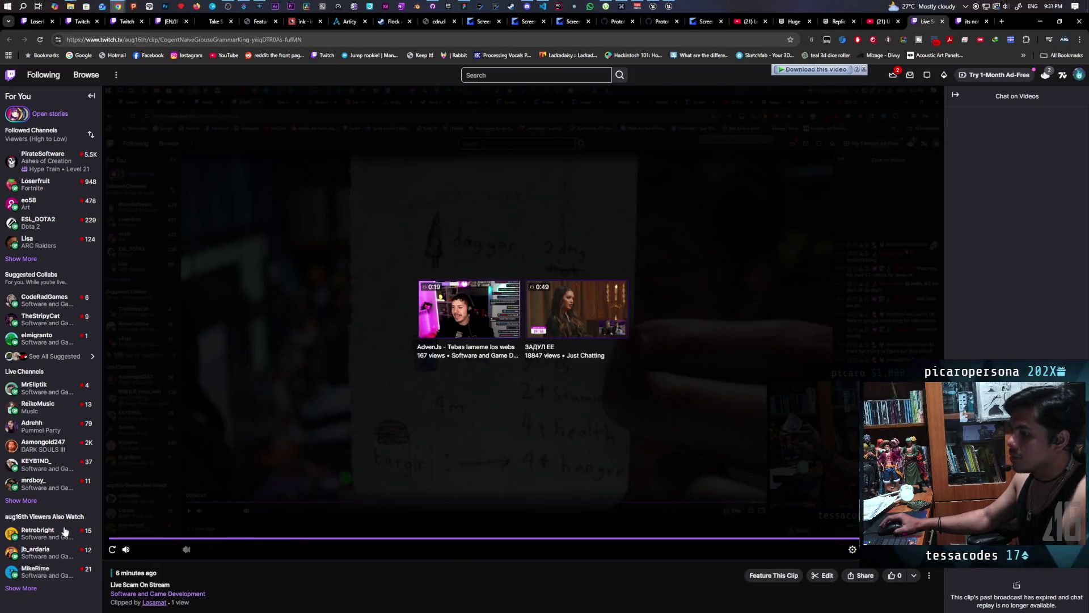
# Get the errored 'Live Scam On Stream' clip playing from the start by reloading the player and page
pyautogui.moveTo(57, 534)
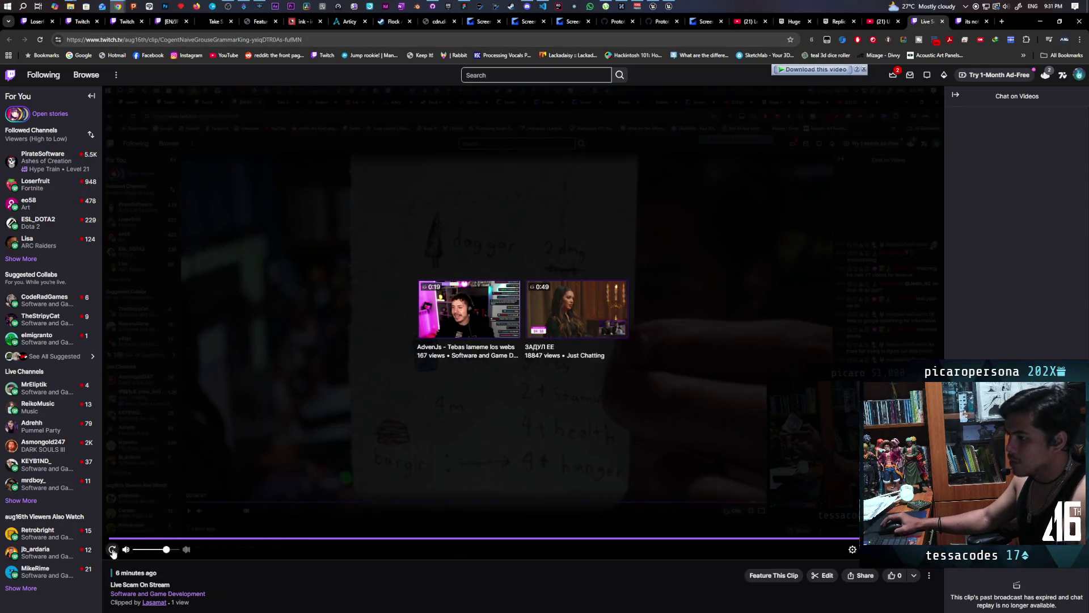
pyautogui.click(112, 550)
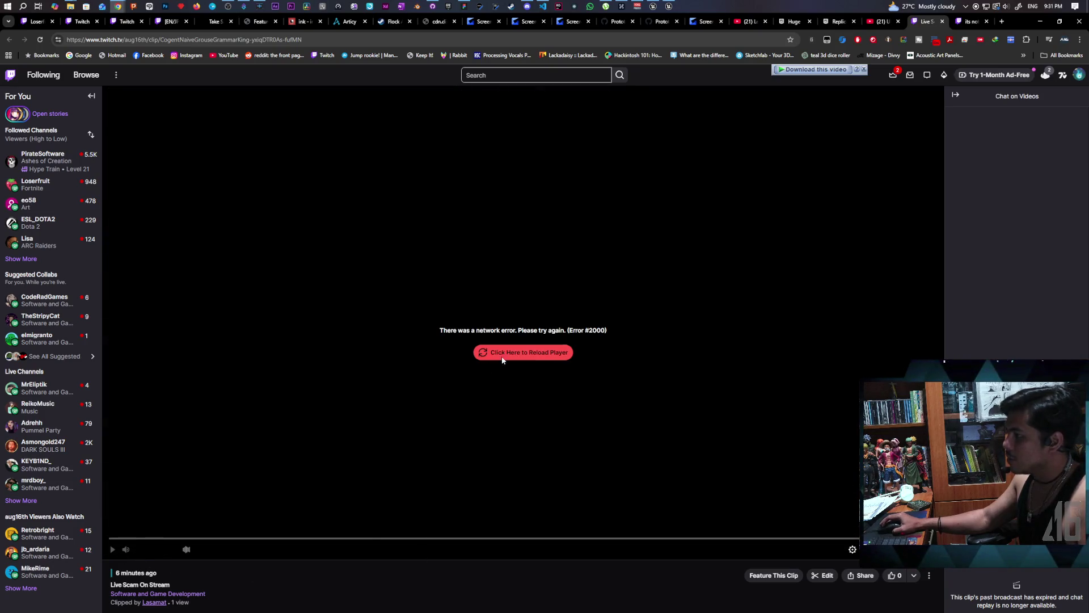
pyautogui.click(495, 358)
pyautogui.doubleClick(508, 366)
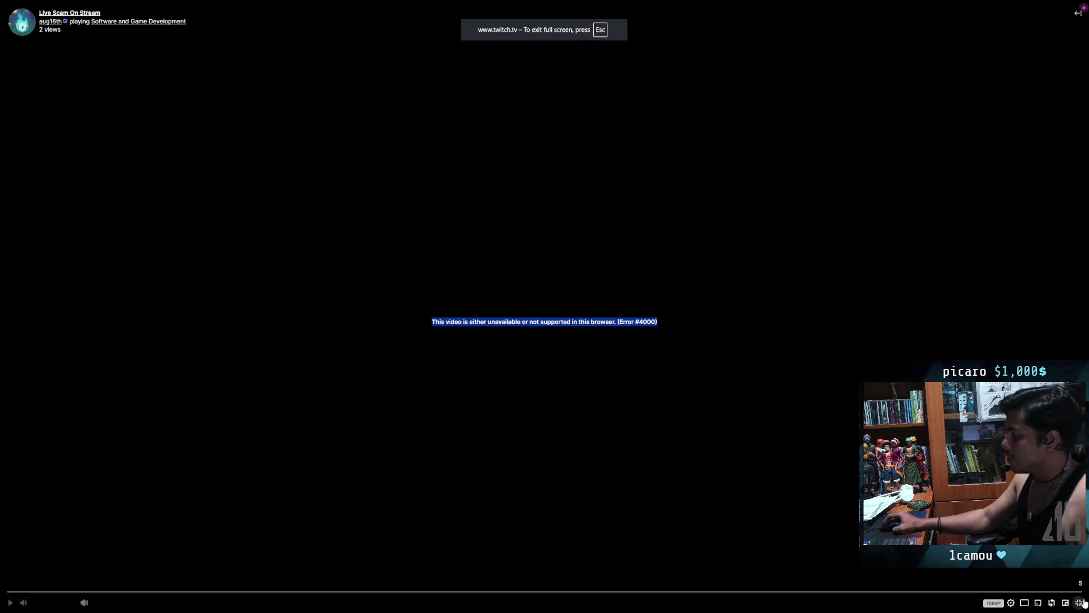
pyautogui.click(1081, 602)
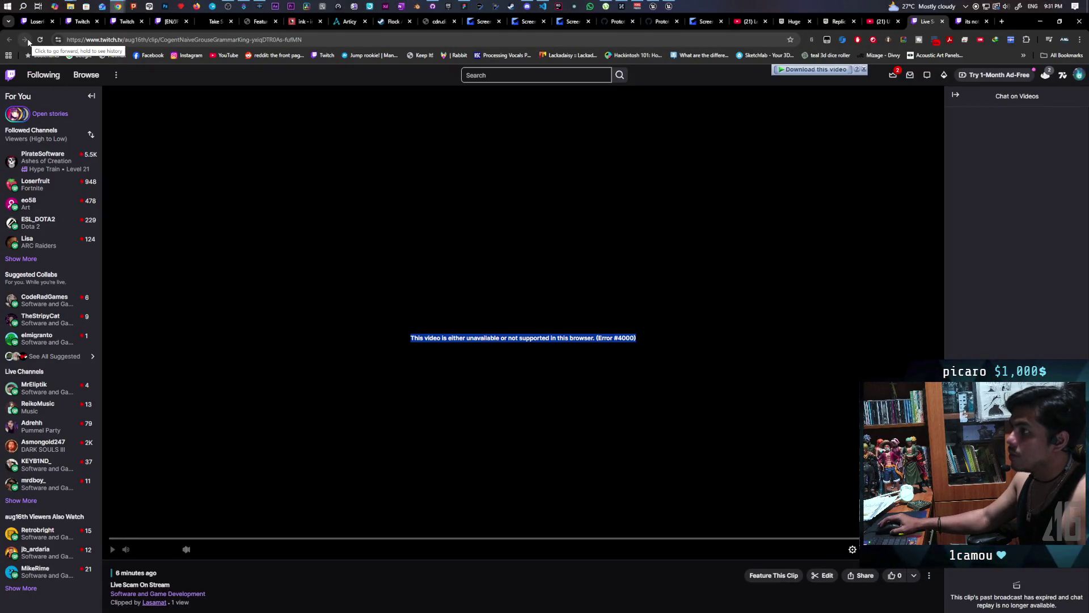
pyautogui.click(41, 41)
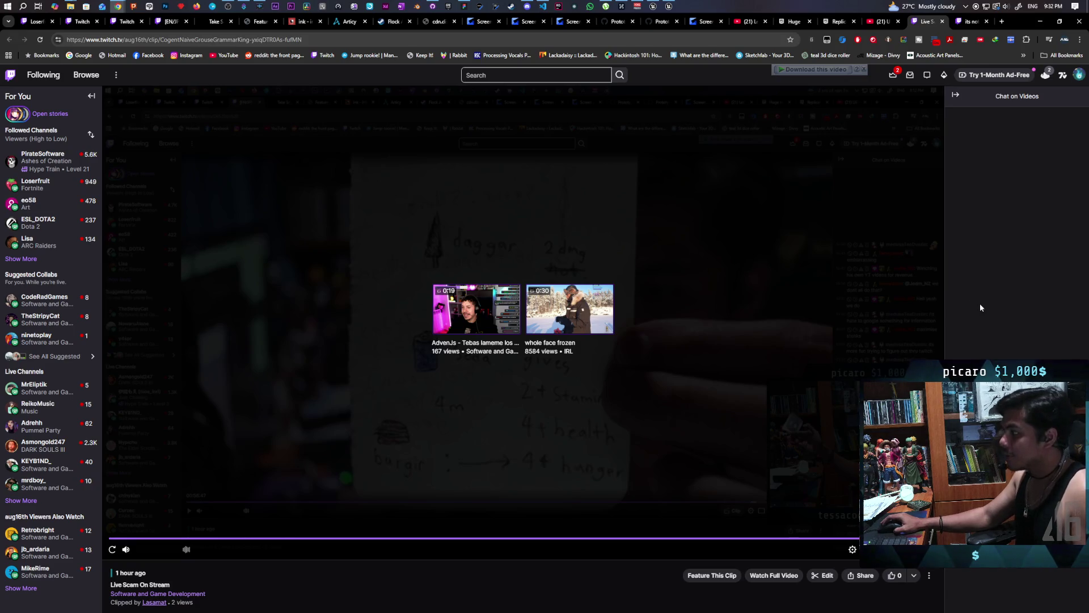
pyautogui.click(111, 550)
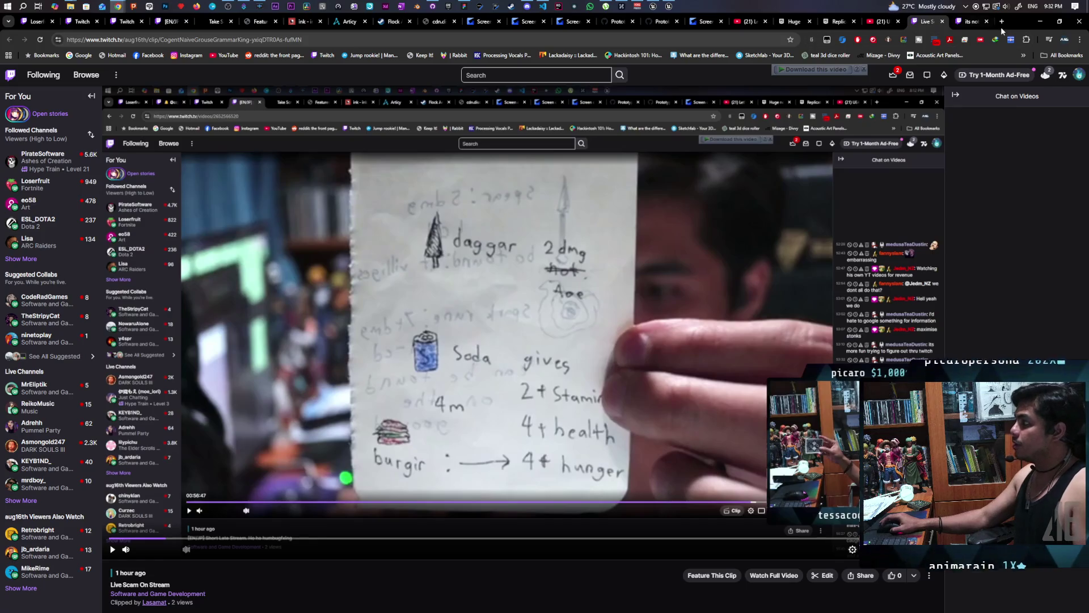
# Shrink the browser into a smaller window, switch to the Short Late Stream VOD, and restore it
pyautogui.moveTo(1019, 25); pyautogui.dragTo(560, 111)
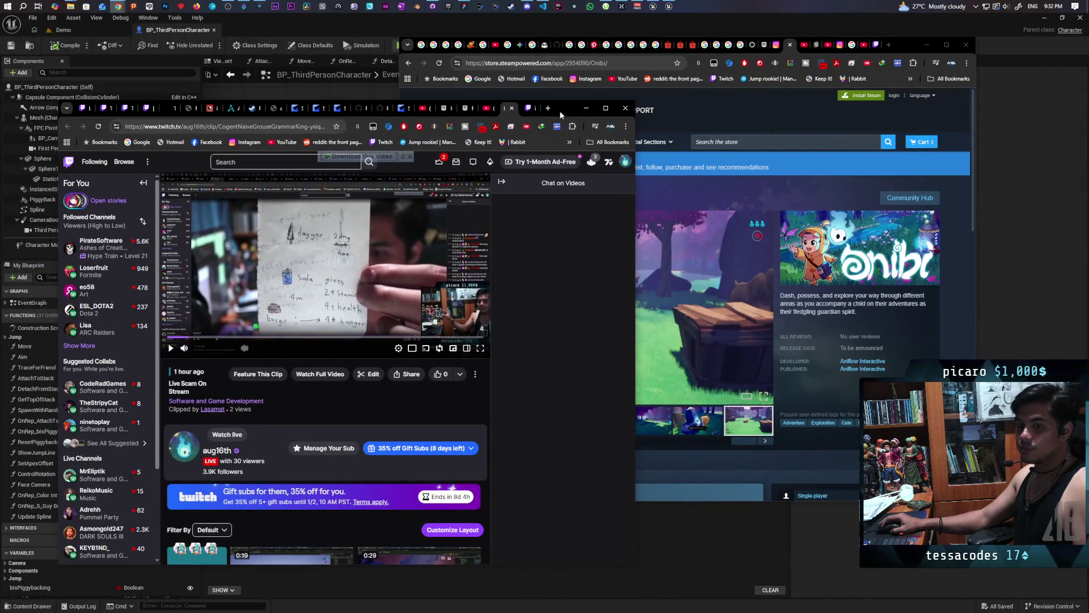
pyautogui.moveTo(549, 120); pyautogui.dragTo(633, 121)
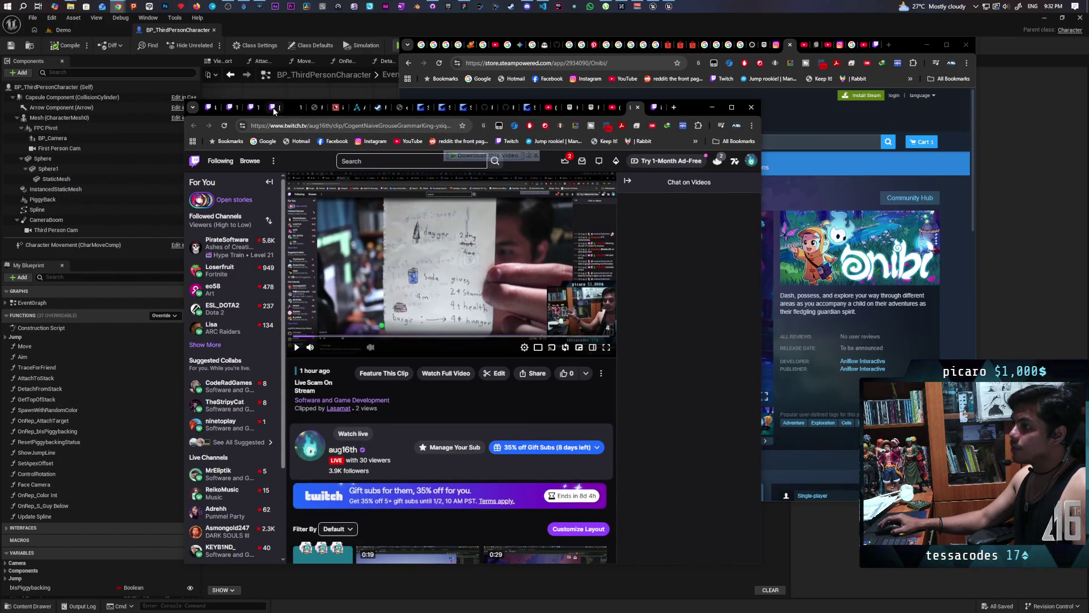
pyautogui.click(274, 108)
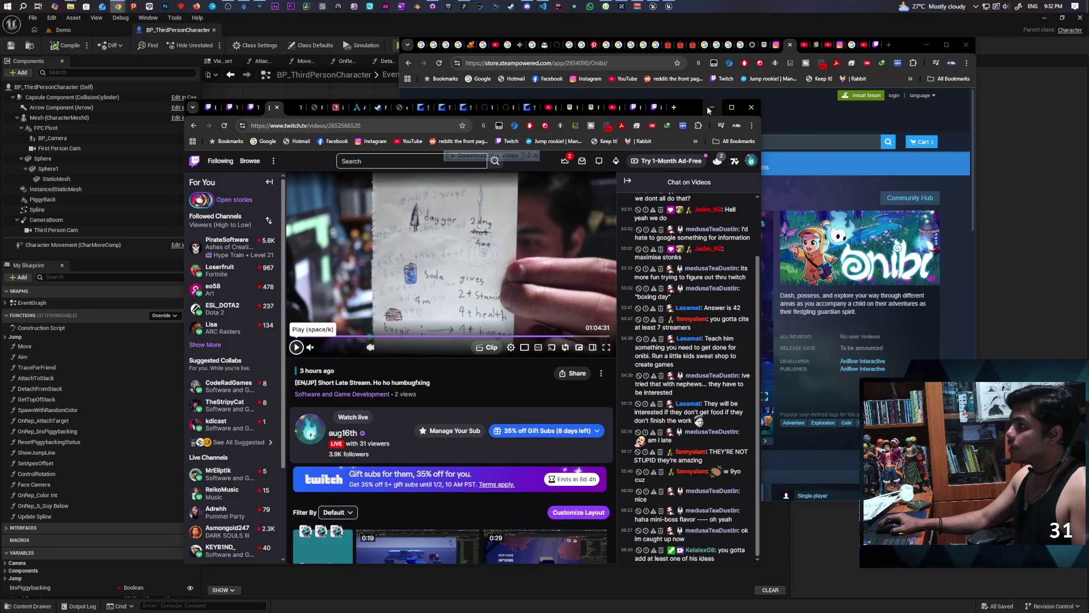
pyautogui.click(710, 107)
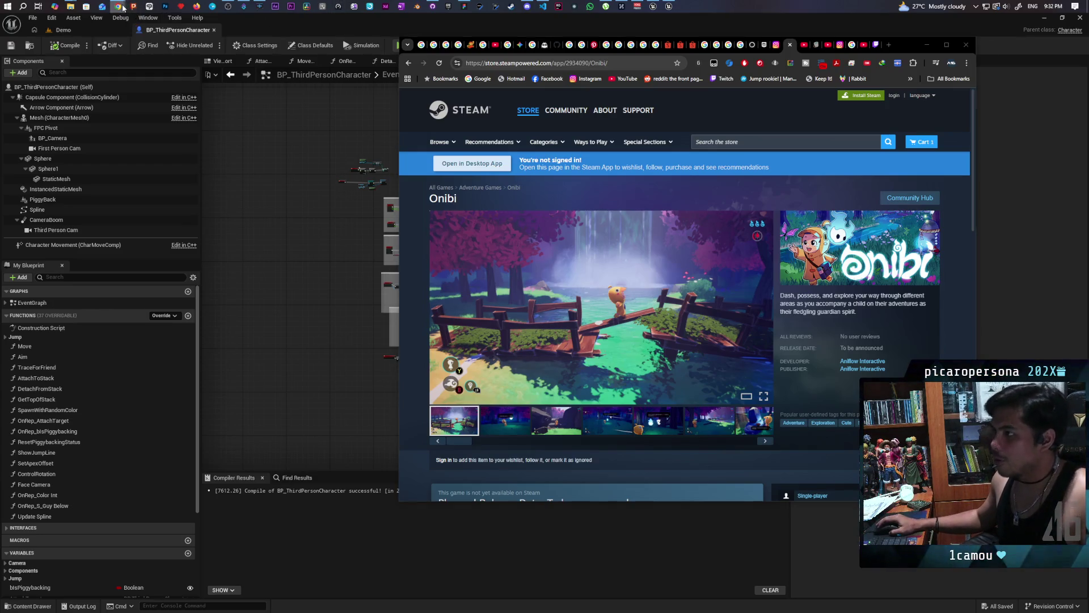
pyautogui.moveTo(117, 6)
pyautogui.click(499, 50)
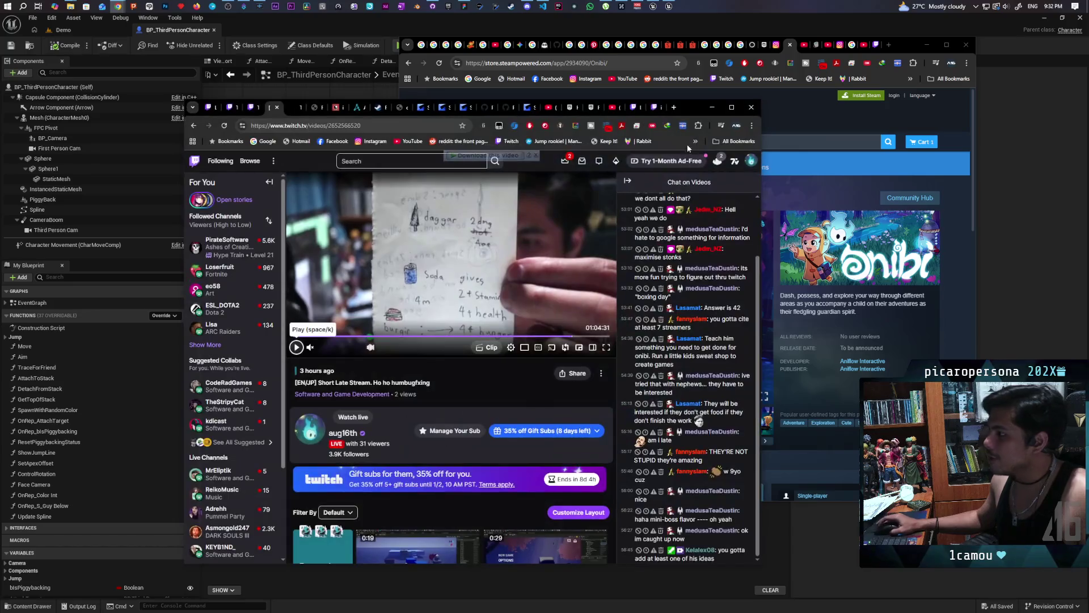
pyautogui.doubleClick(689, 111)
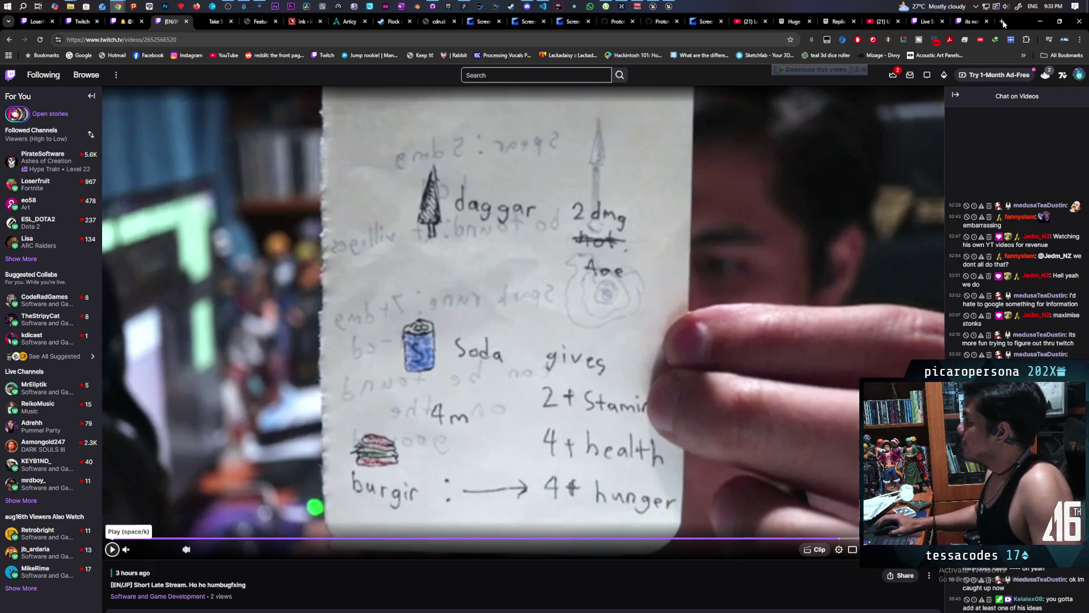
# Minimize the Twitch window, revealing the Onibi Steam page over Unreal
pyautogui.click(1038, 21)
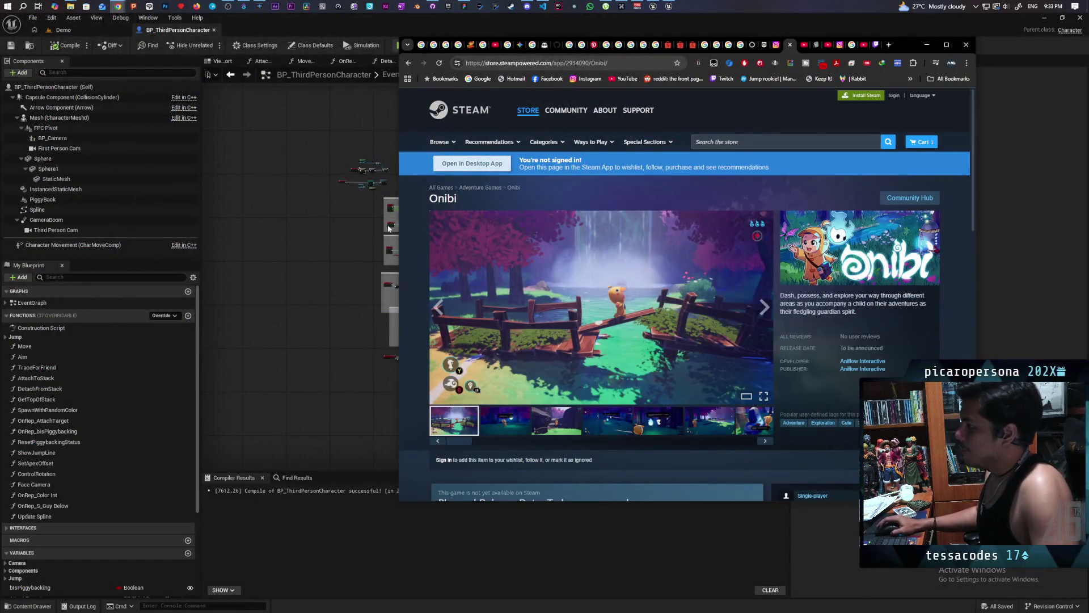
# Delete every node inside the old Server Detaching comment, leaving only its empty frames
pyautogui.click(259, 26)
pyautogui.scroll(3)
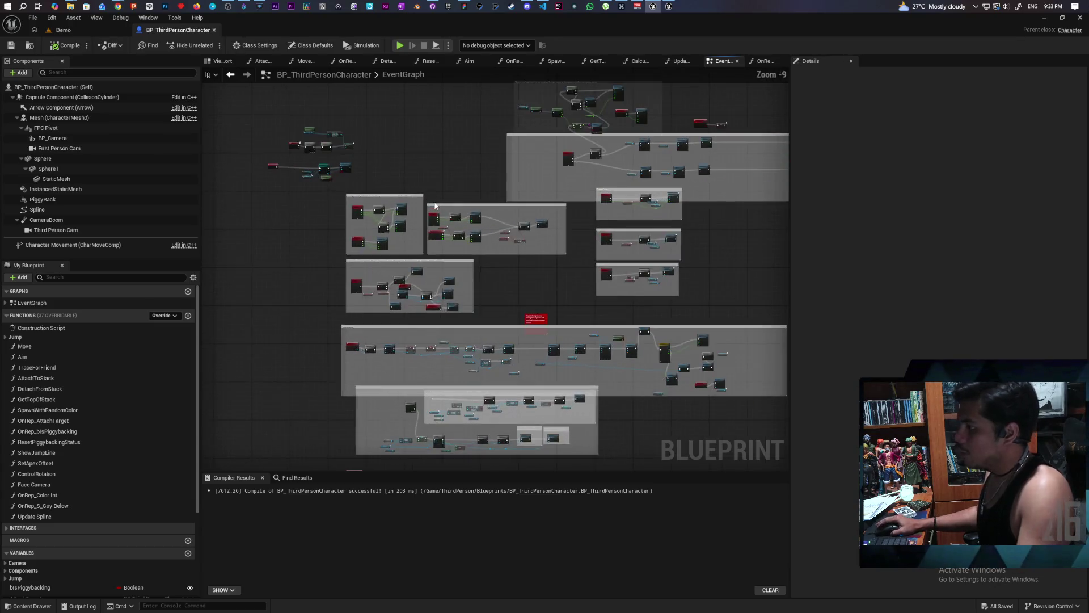
pyautogui.moveTo(435, 206); pyautogui.dragTo(637, 176)
pyautogui.scroll(-3)
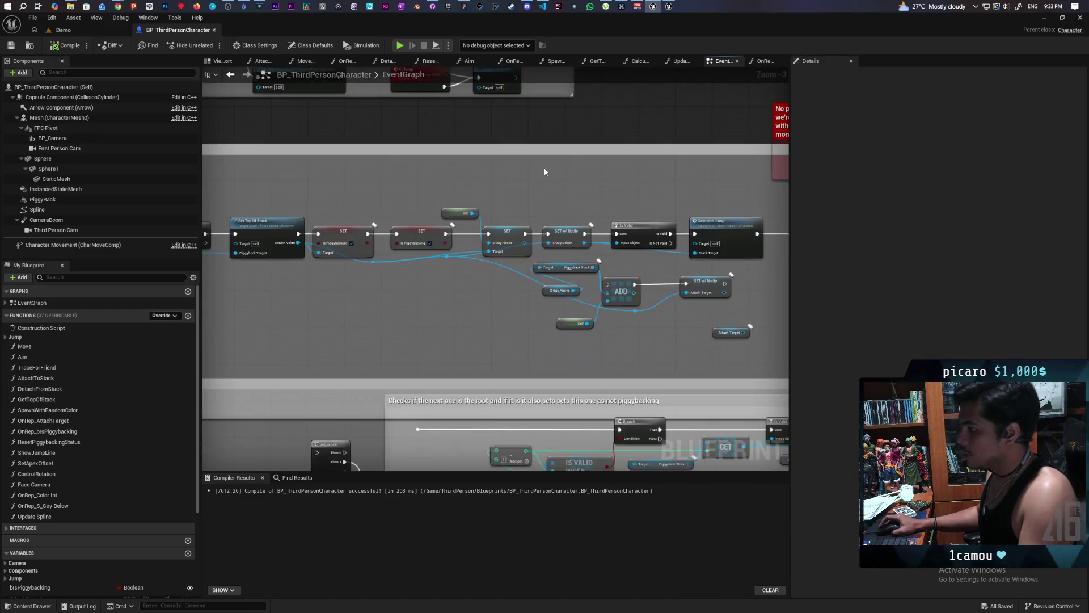
pyautogui.moveTo(569, 194); pyautogui.dragTo(316, 192)
pyautogui.moveTo(412, 194); pyautogui.dragTo(614, 171)
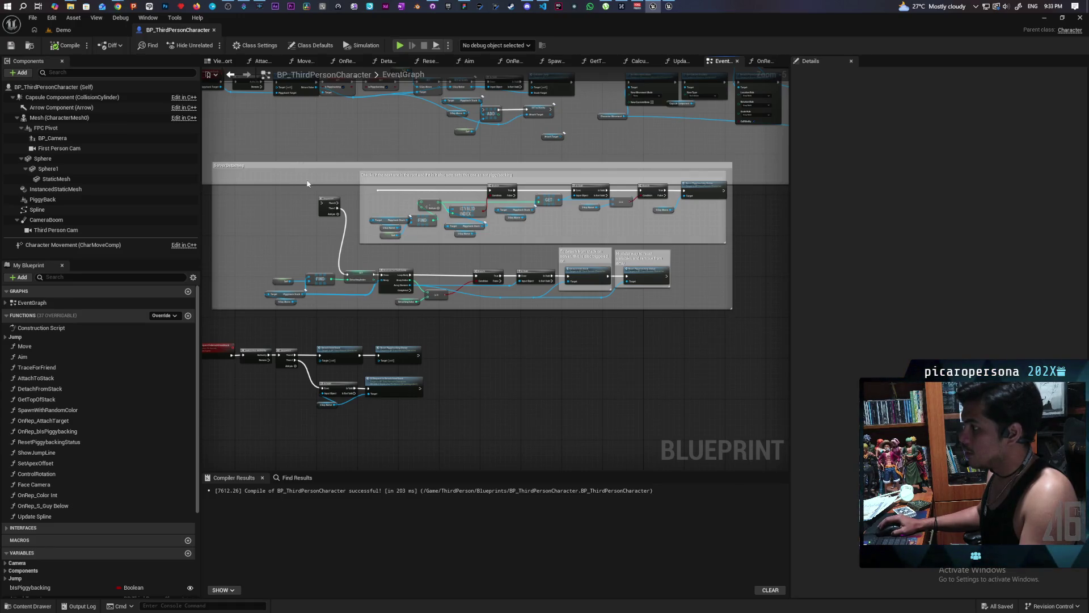
pyautogui.moveTo(284, 310); pyautogui.dragTo(722, 192)
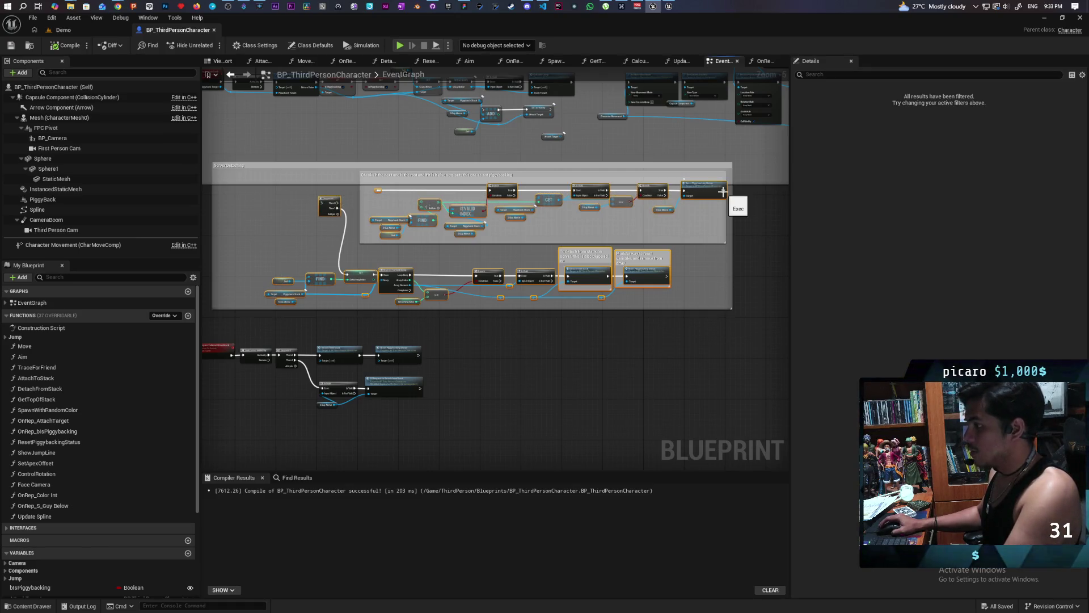
pyautogui.press('Delete')
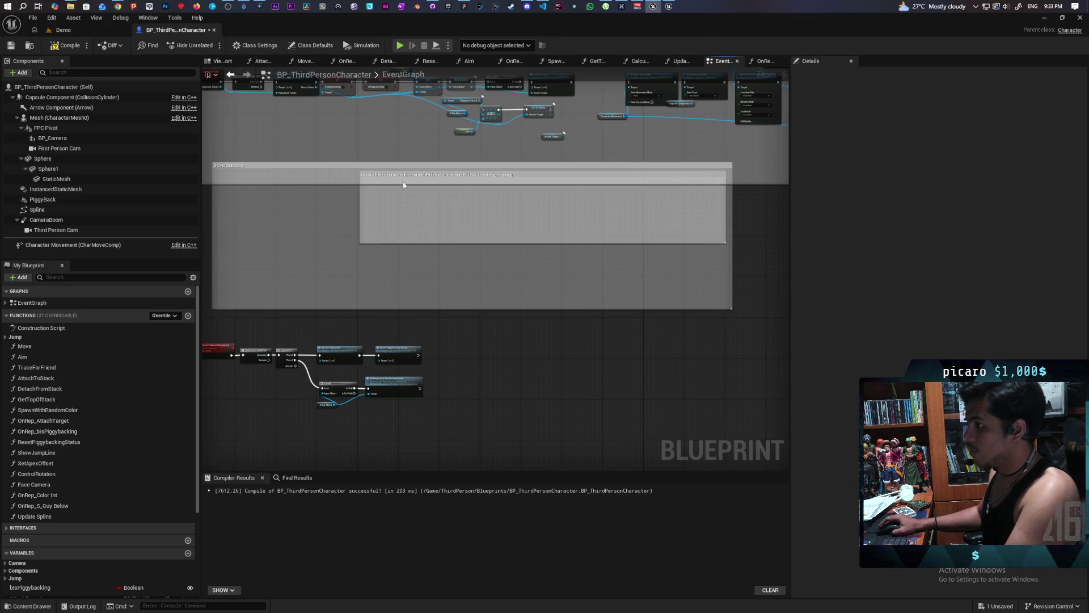
# Remove the empty inner comment box and the outer Server Detaching comment
pyautogui.click(379, 176)
pyautogui.press('Delete')
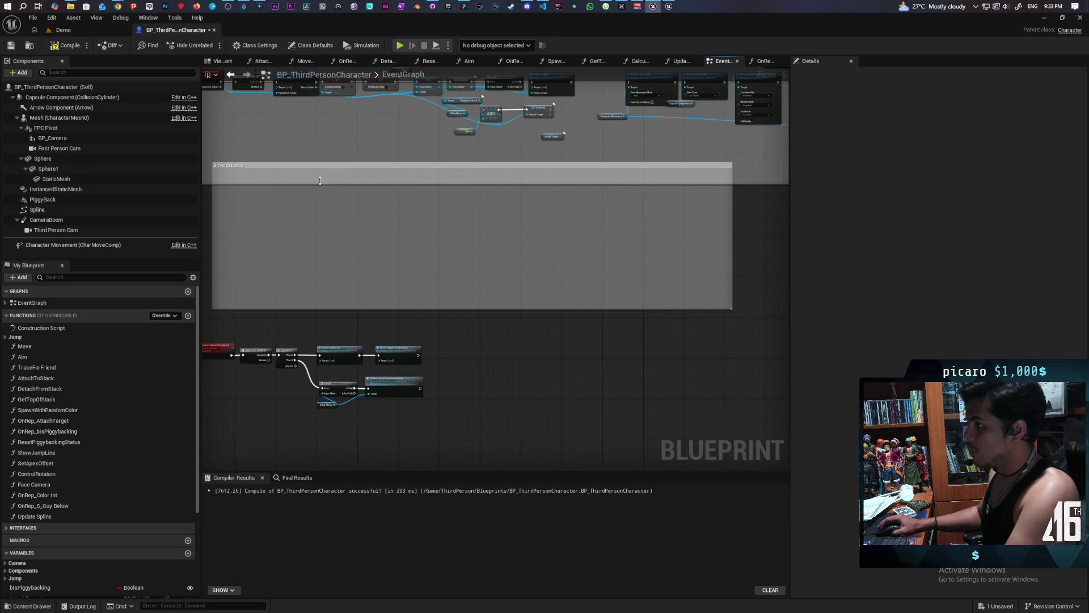
pyautogui.moveTo(321, 171); pyautogui.dragTo(331, 196)
pyautogui.click(324, 166)
pyautogui.press('Delete')
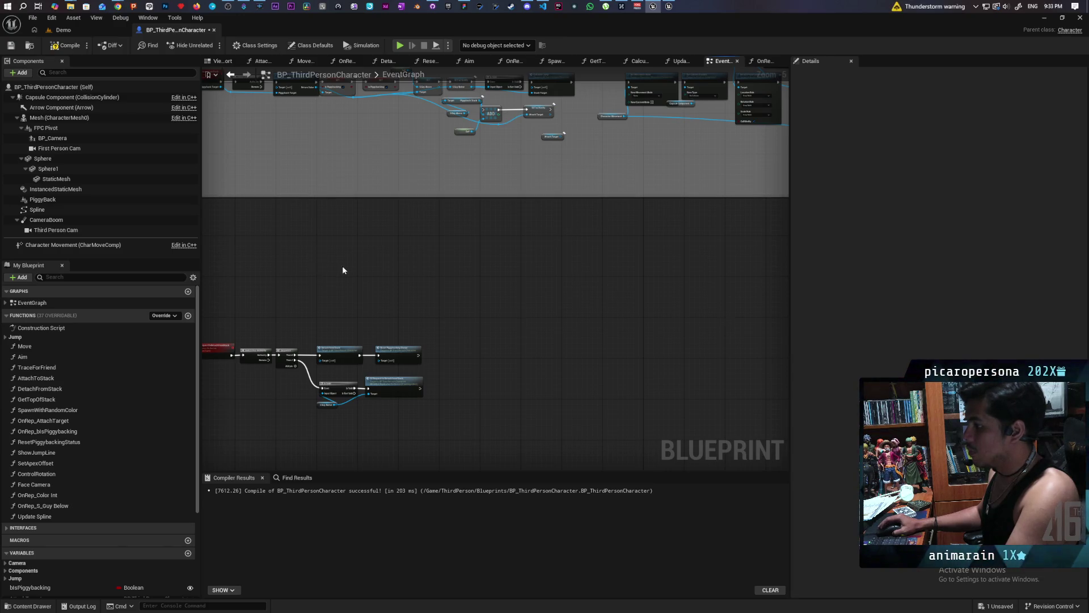
# Move the detach nodes up under the attaching section and wrap them in a comment titled 'Server D…'
pyautogui.hotkey('ctrl', 'a')
pyautogui.moveTo(514, 321); pyautogui.dragTo(535, 206)
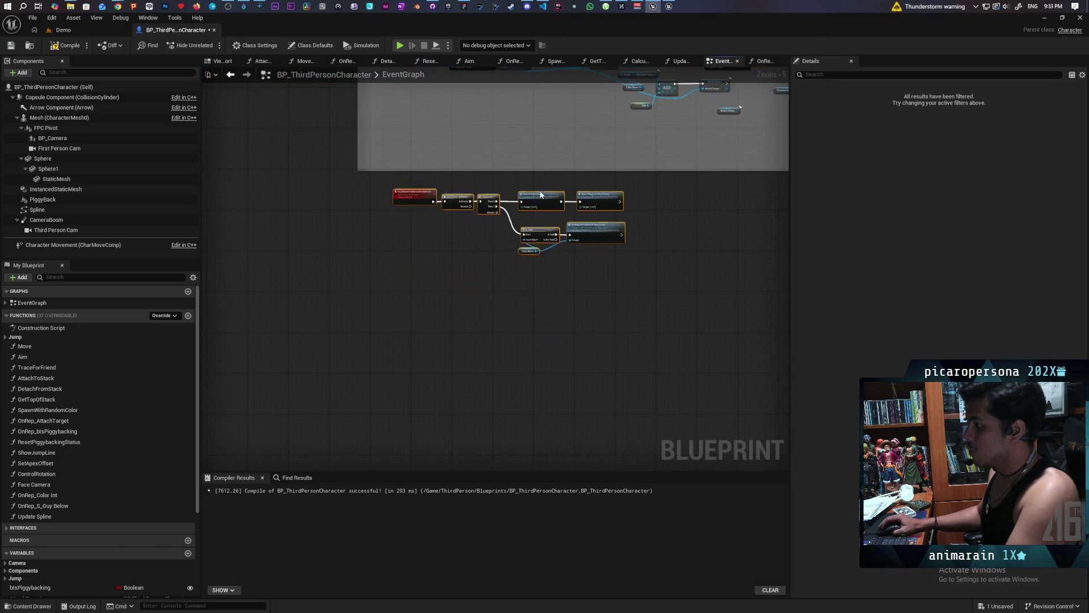
pyautogui.scroll(3)
pyautogui.scroll(-3)
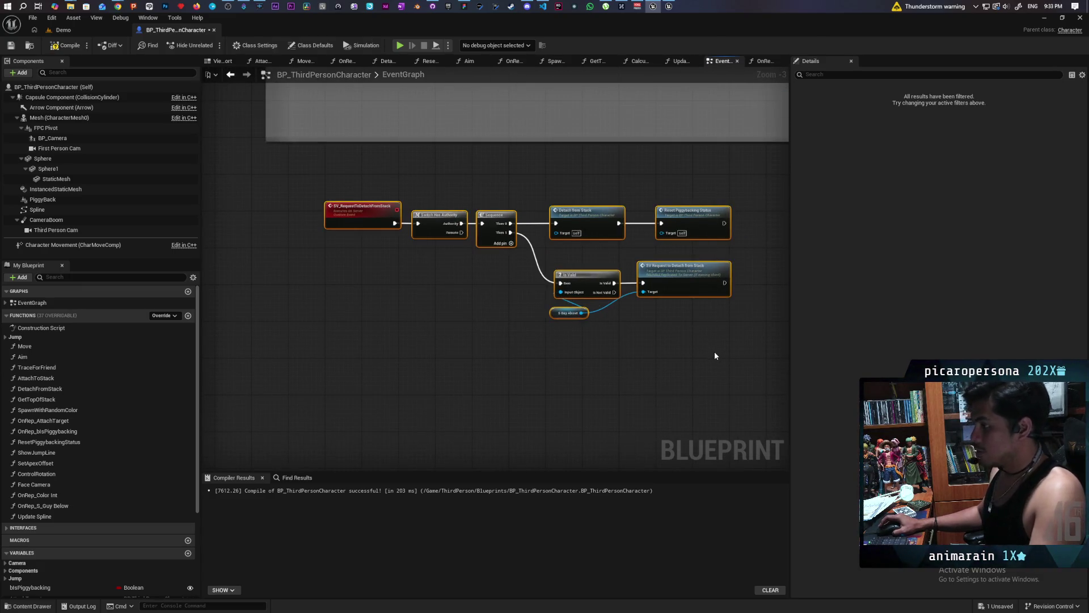
pyautogui.write('cServer Deat')
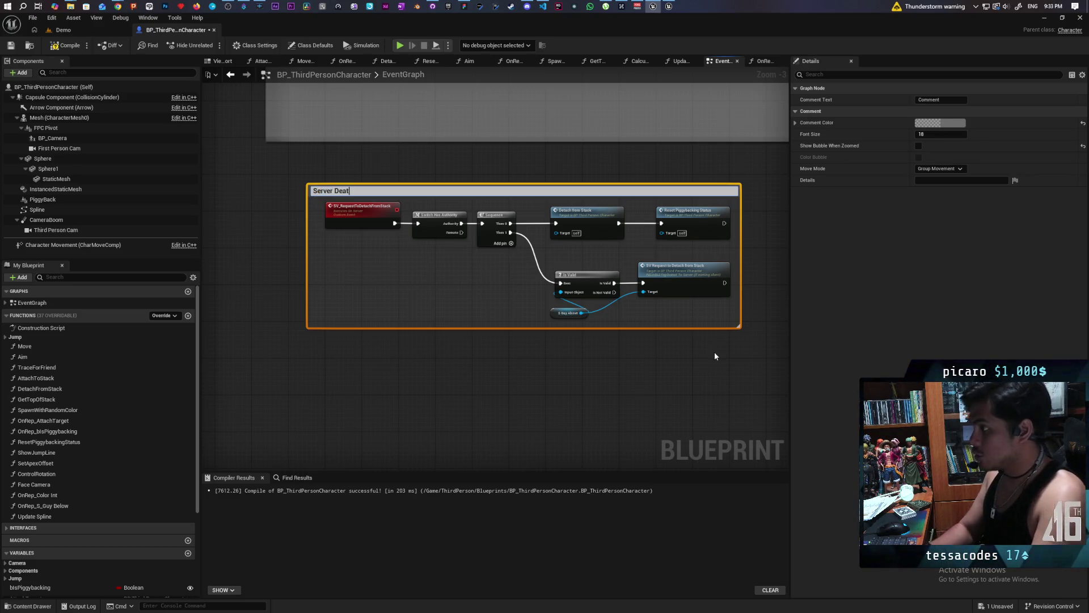
pyautogui.press('BackSpace')
pyautogui.press('BackSpace')
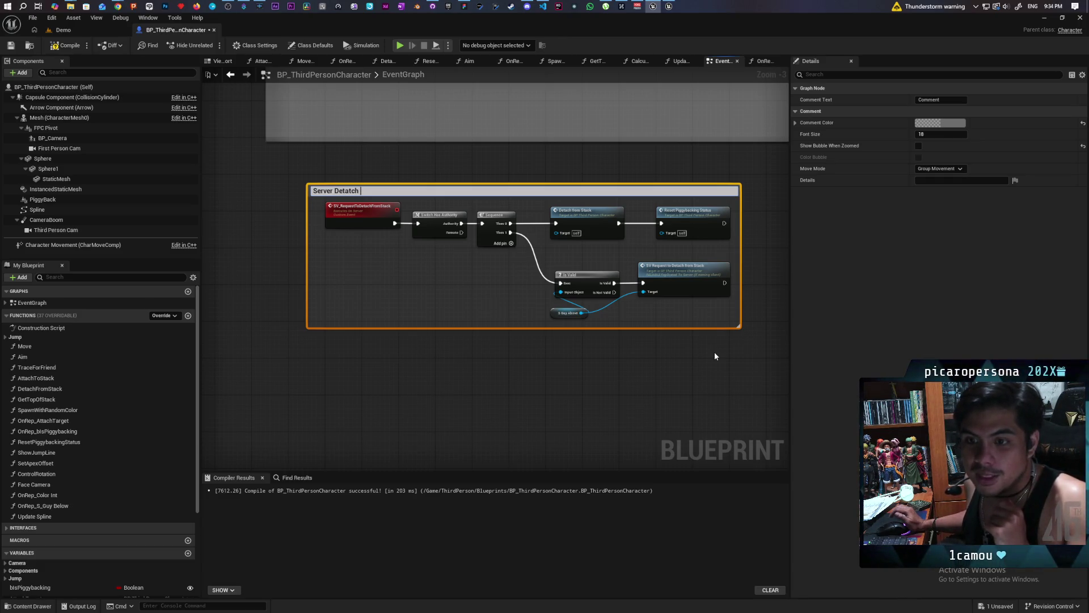
pyautogui.moveTo(117, 7)
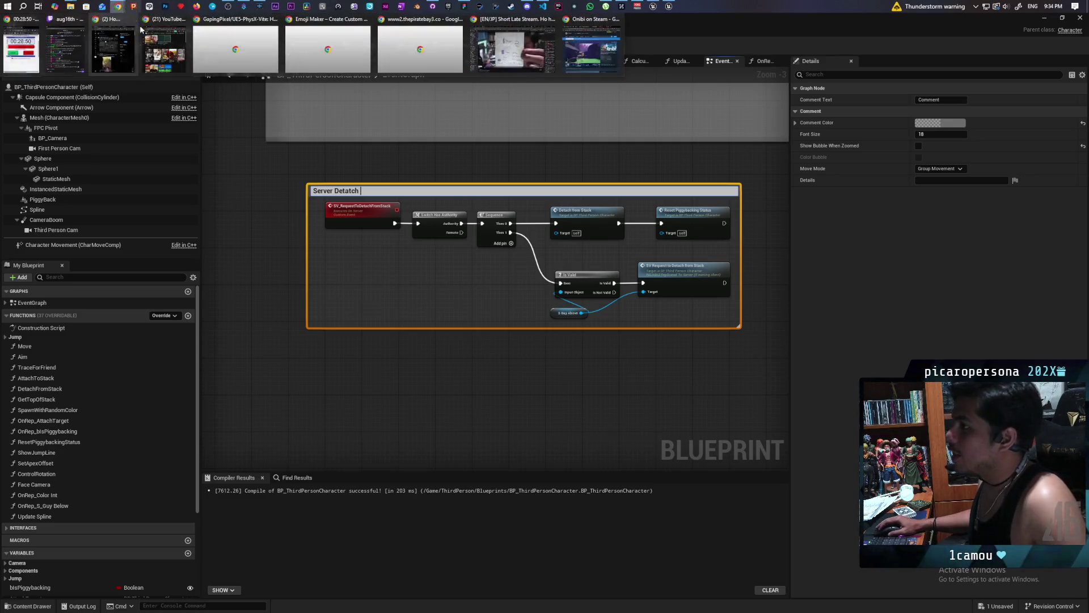
pyautogui.moveTo(529, 67)
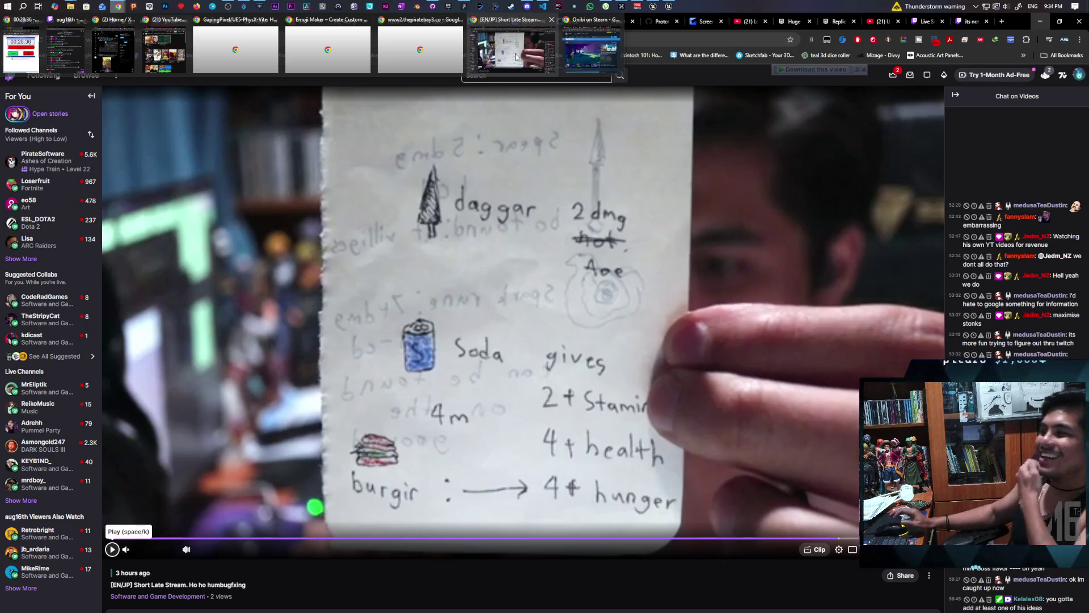
pyautogui.click(516, 57)
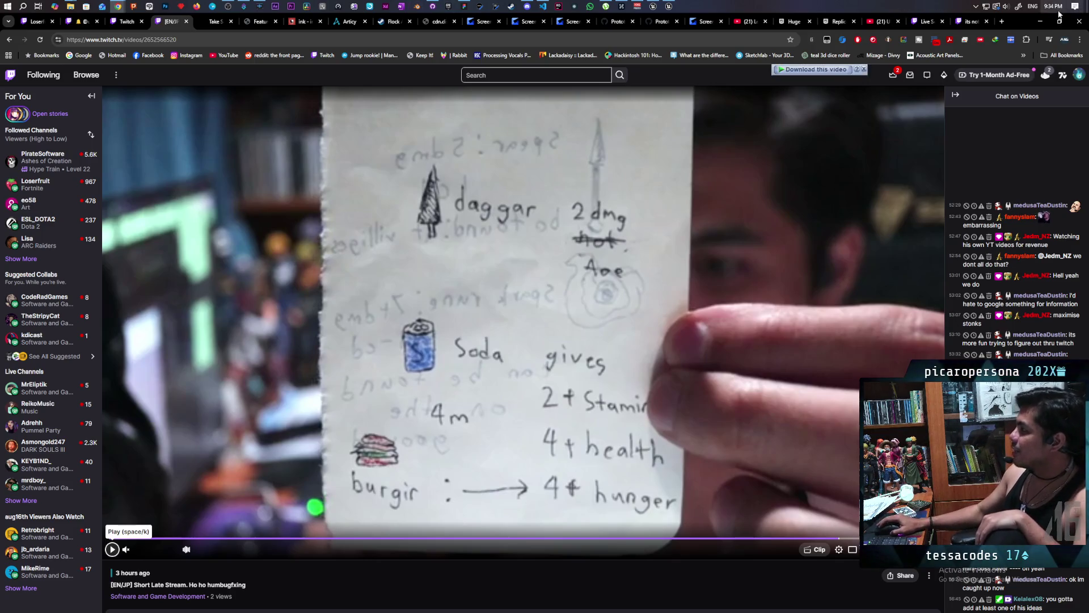
pyautogui.click(1040, 21)
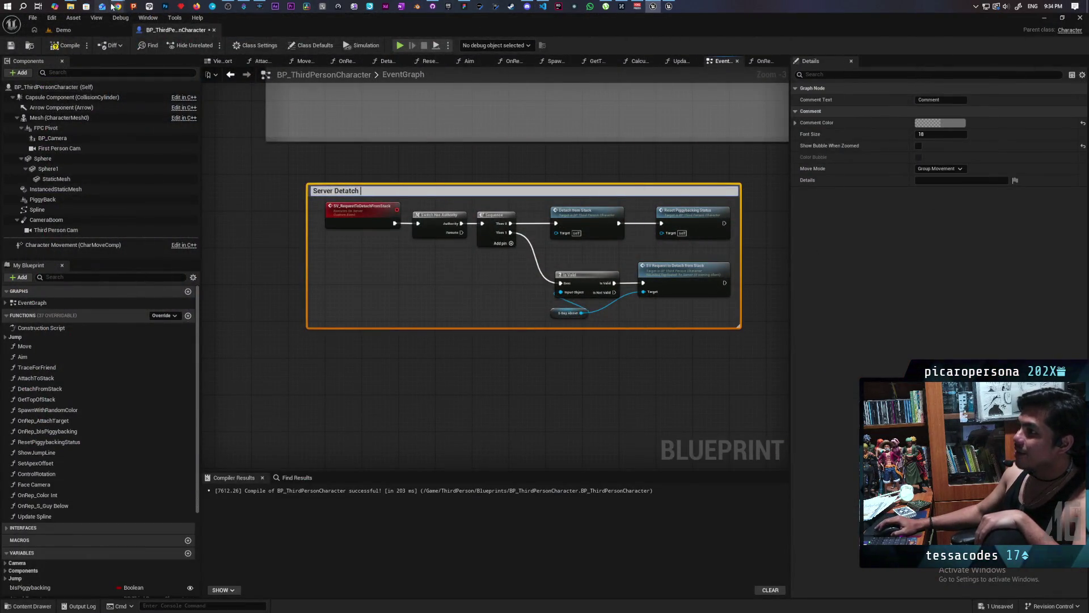
# View the second screenshot on Steam's Onibi store page, then return to the blueprint graph
pyautogui.moveTo(117, 6)
pyautogui.click(615, 34)
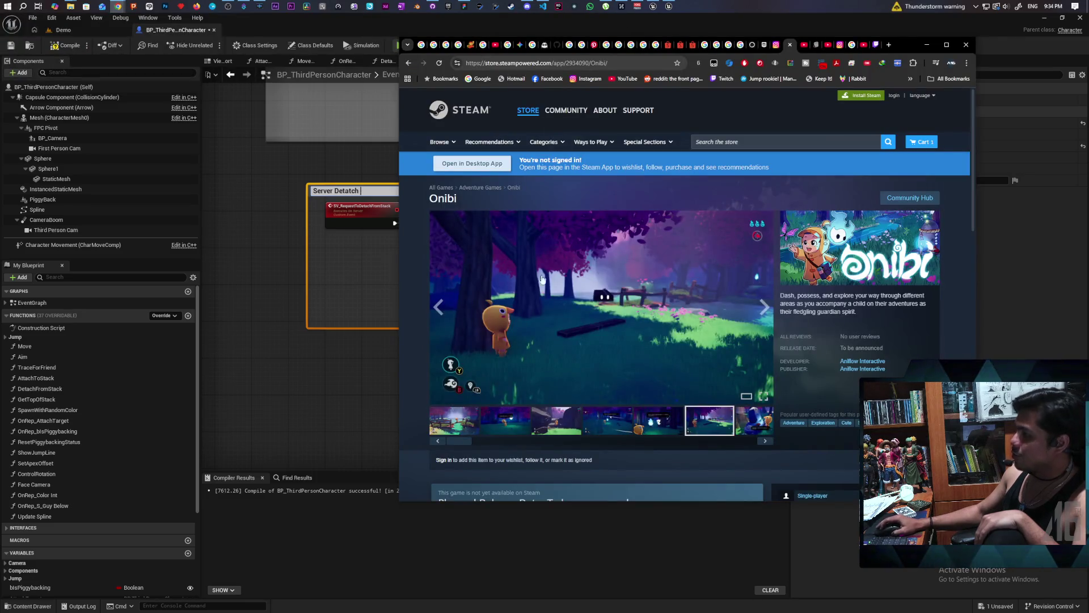
pyautogui.click(492, 429)
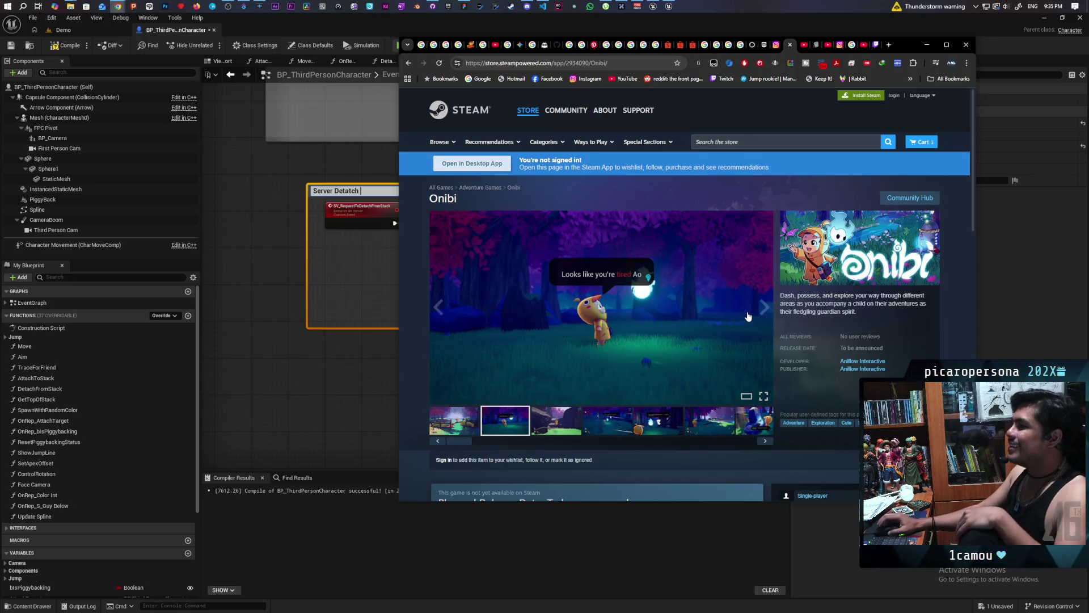
pyautogui.click(296, 197)
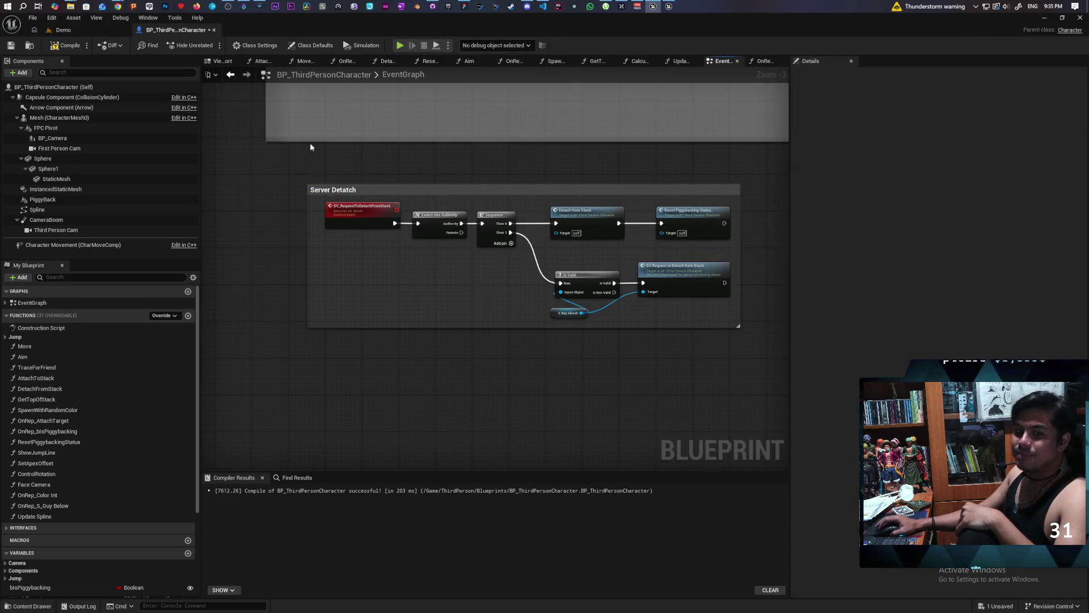
# Delete the Attach Target getter and the Piggyback Stack ADD stack-update nodes
pyautogui.scroll(-3)
pyautogui.scroll(3)
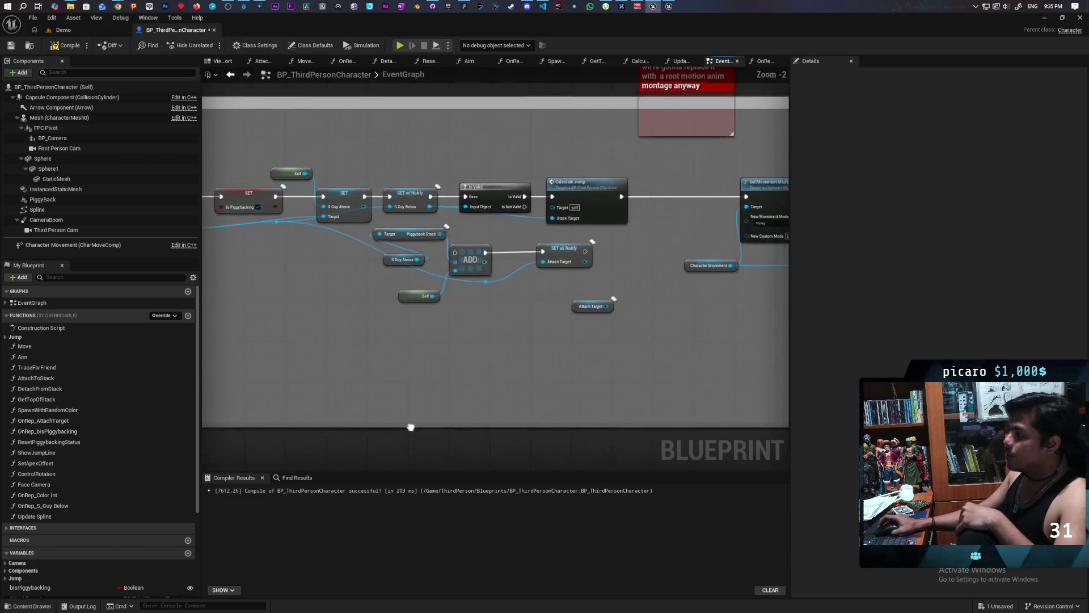
pyautogui.click(594, 242)
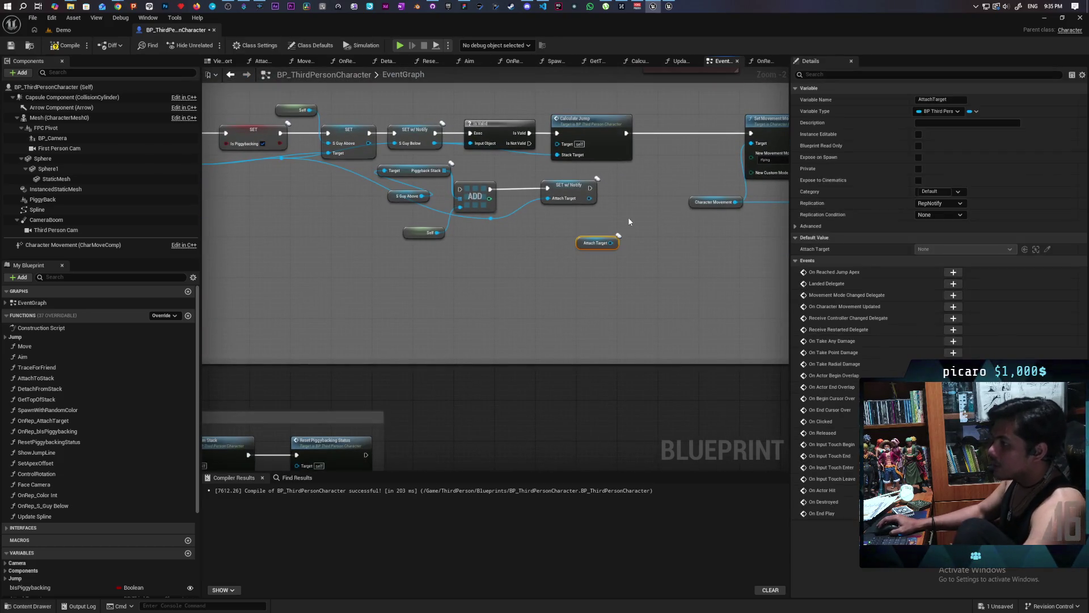
pyautogui.press('Delete')
pyautogui.moveTo(423, 270); pyautogui.dragTo(698, 206)
pyautogui.press('Delete')
# Select the Switch Has Authority and Attach Target nodes by the Server Attaching comment
pyautogui.scroll(-3)
pyautogui.scroll(3)
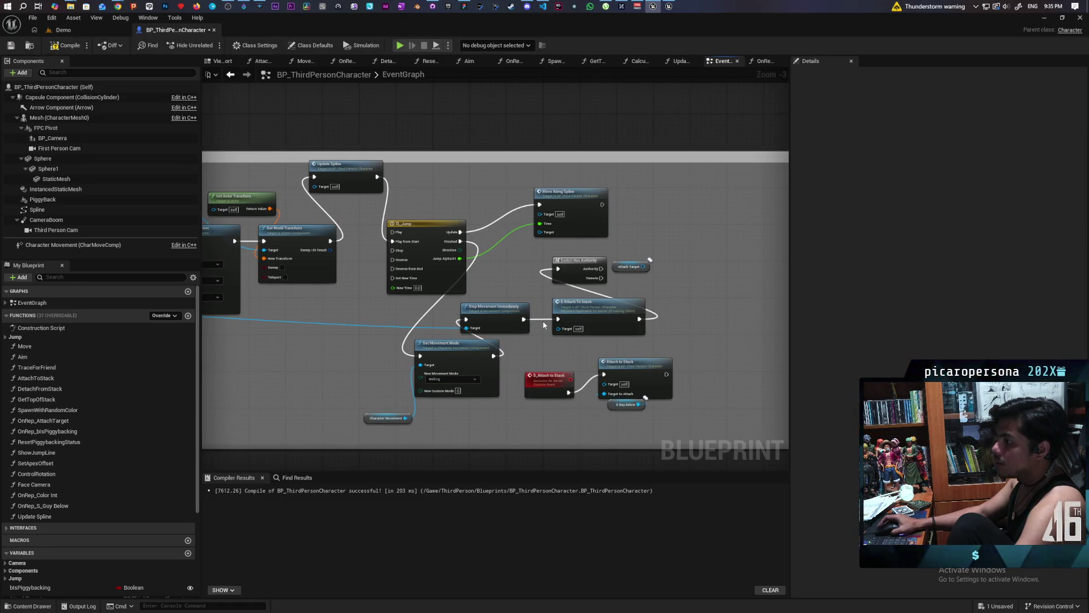
pyautogui.scroll(3)
pyautogui.scroll(3)
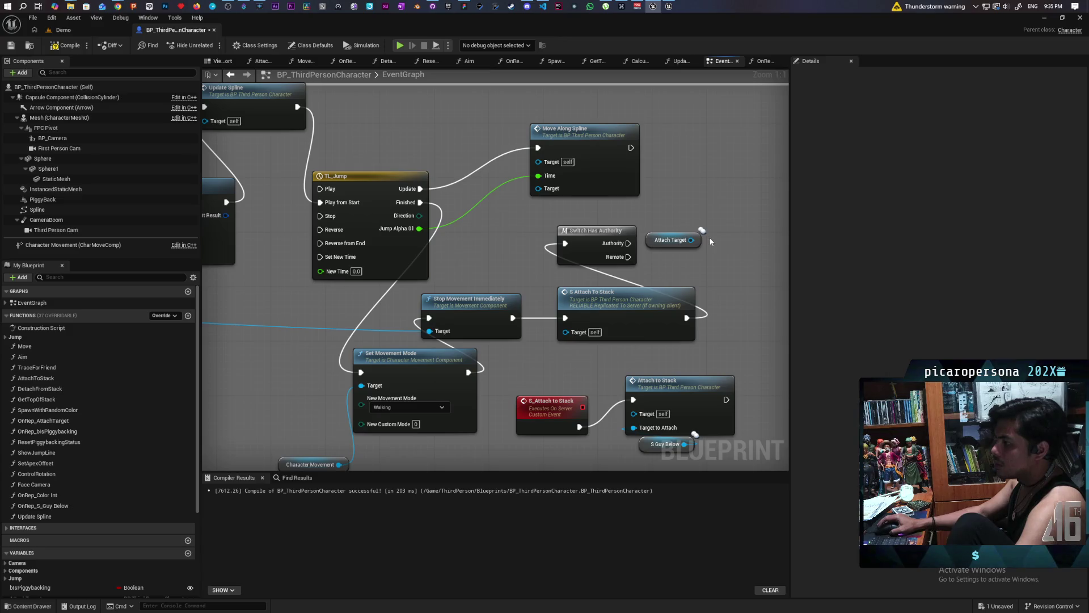
pyautogui.moveTo(731, 221); pyautogui.dragTo(545, 261)
pyautogui.scroll(-3)
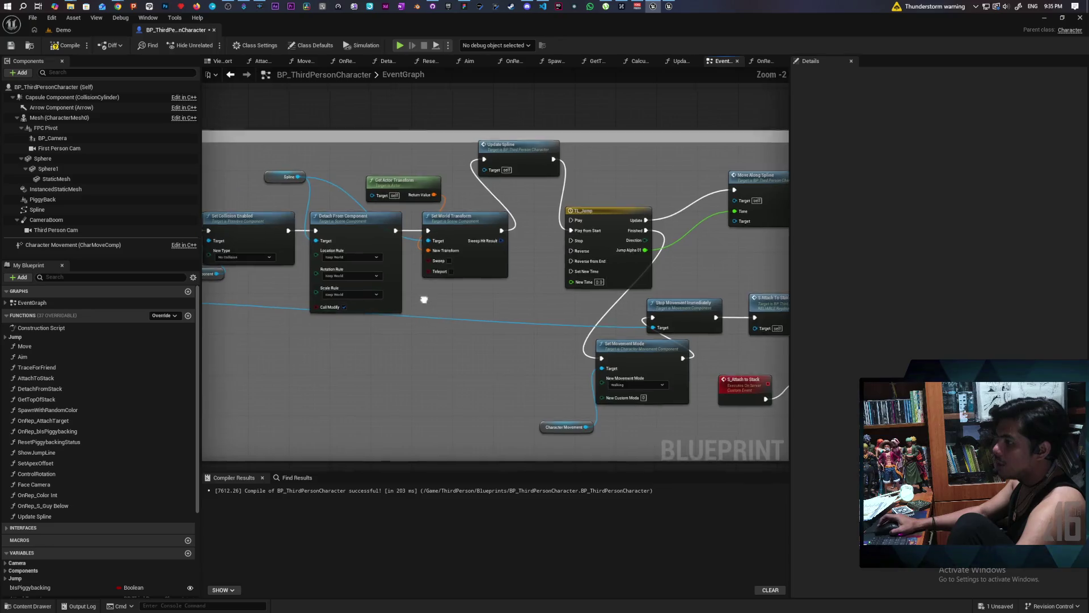
pyautogui.moveTo(562, 311); pyautogui.dragTo(542, 349)
pyautogui.scroll(-3)
pyautogui.scroll(3)
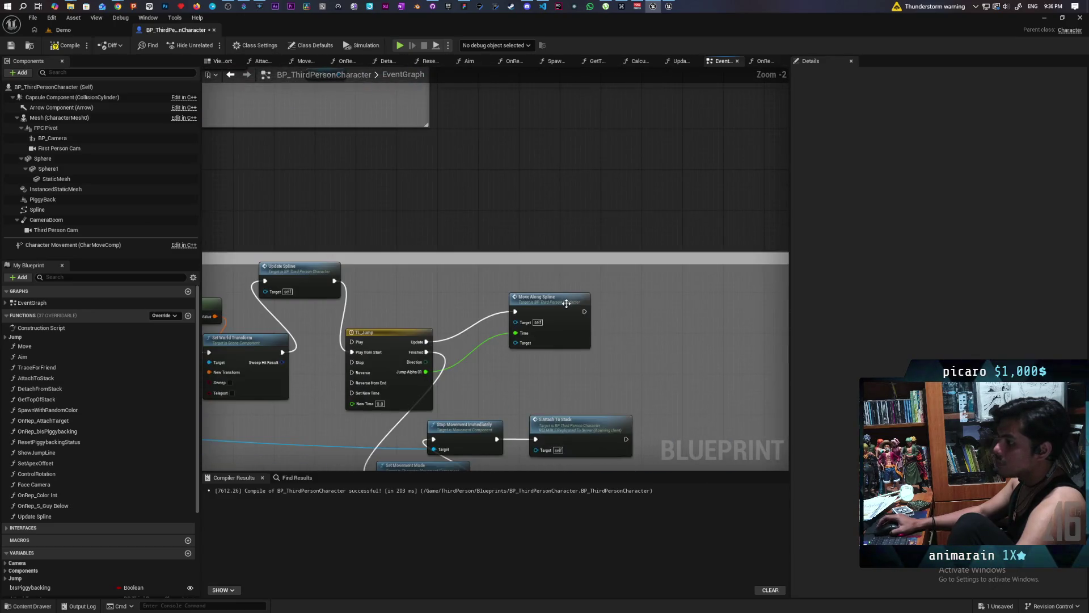
# Inspect the MoveAlongSpline function's SET and Add Movement Input nodes, then return to the EventGraph
pyautogui.doubleClick(565, 306)
pyautogui.moveTo(566, 306); pyautogui.dragTo(457, 223)
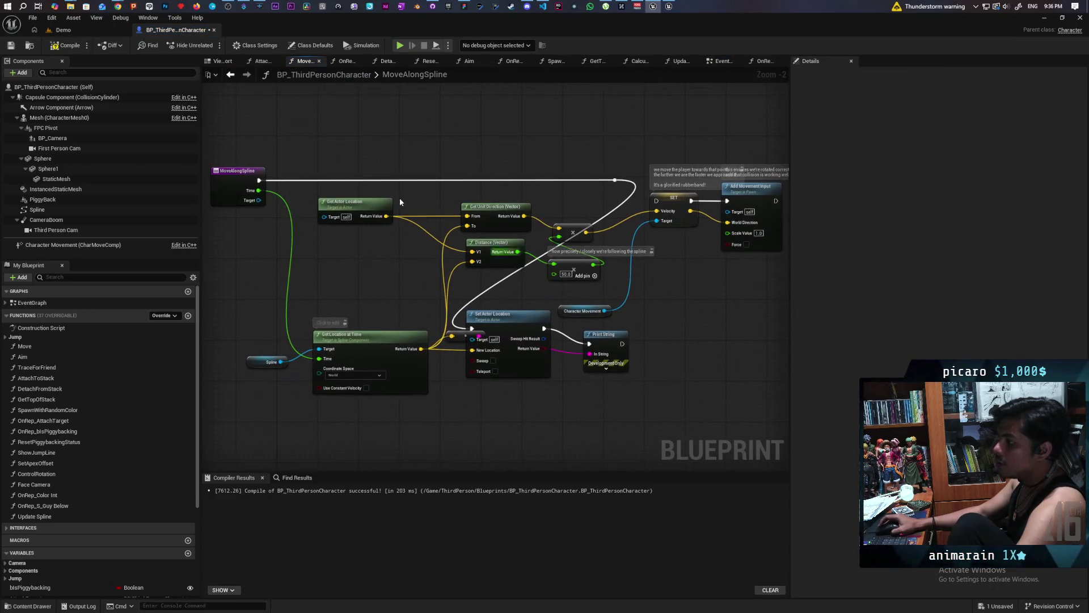
pyautogui.click(230, 74)
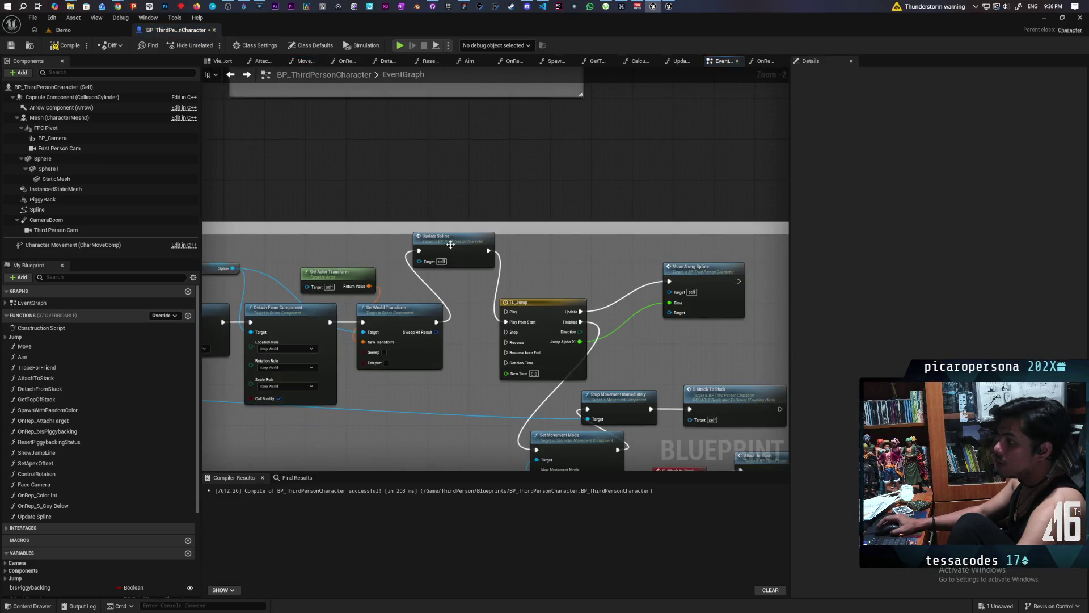
pyautogui.click(230, 75)
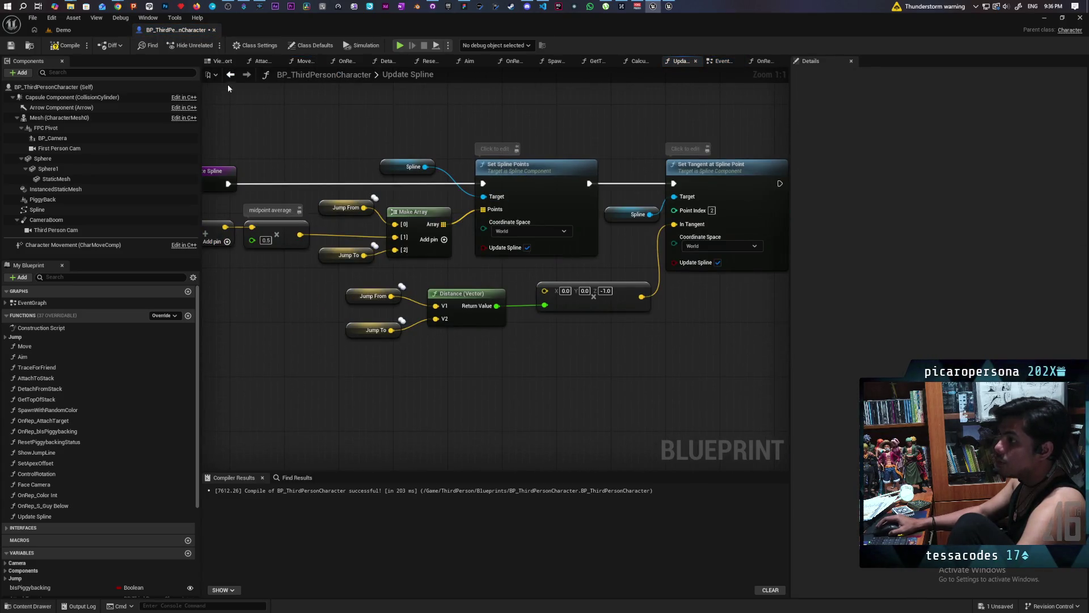
pyautogui.click(231, 74)
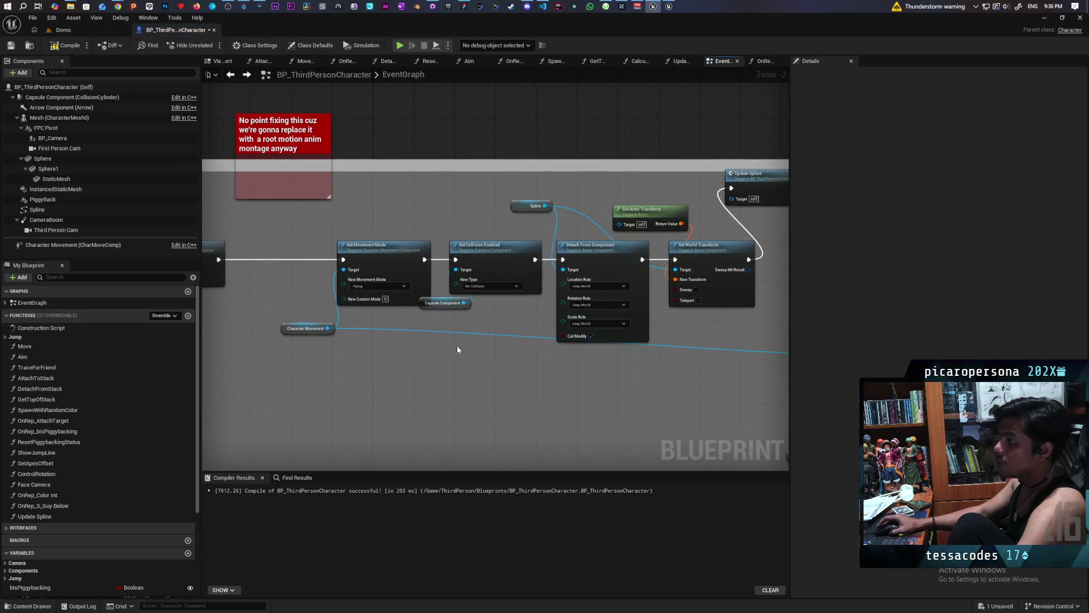
# Recompile the character blueprint with F7
pyautogui.press('F7')
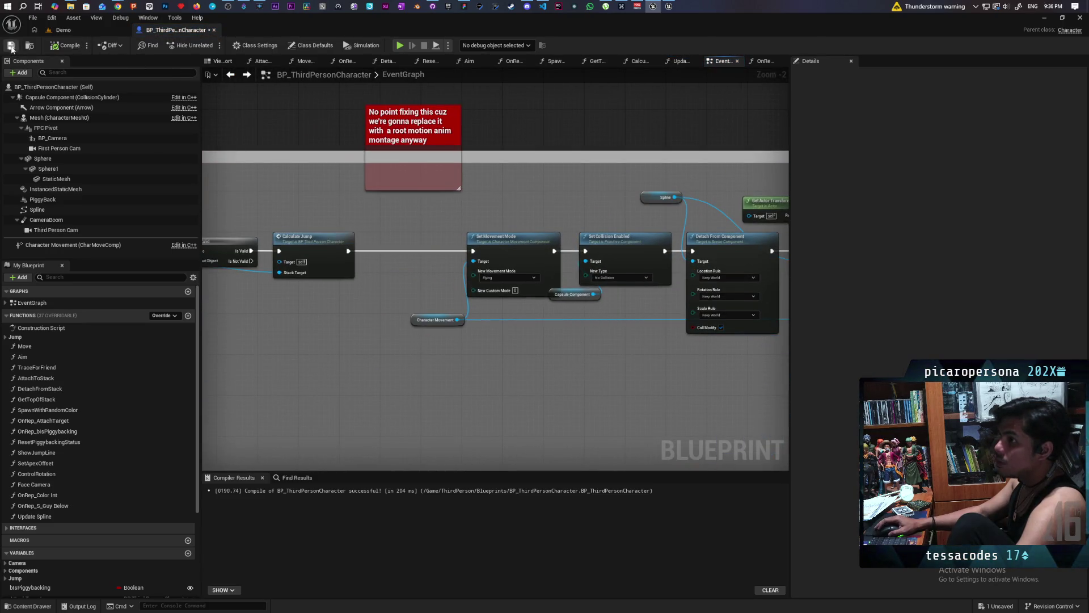
pyautogui.scroll(-3)
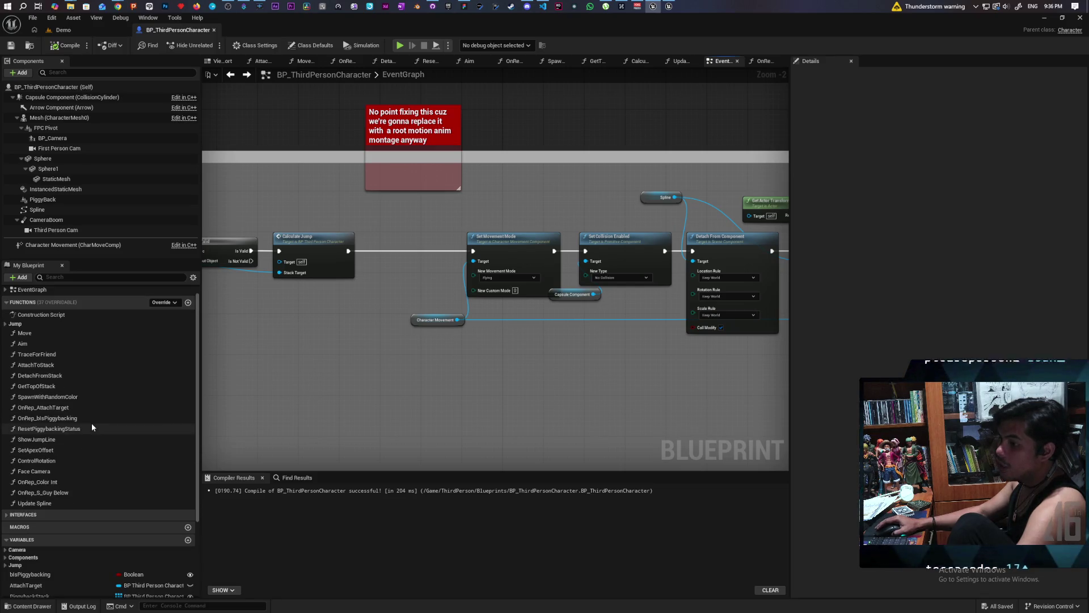
pyautogui.scroll(-3)
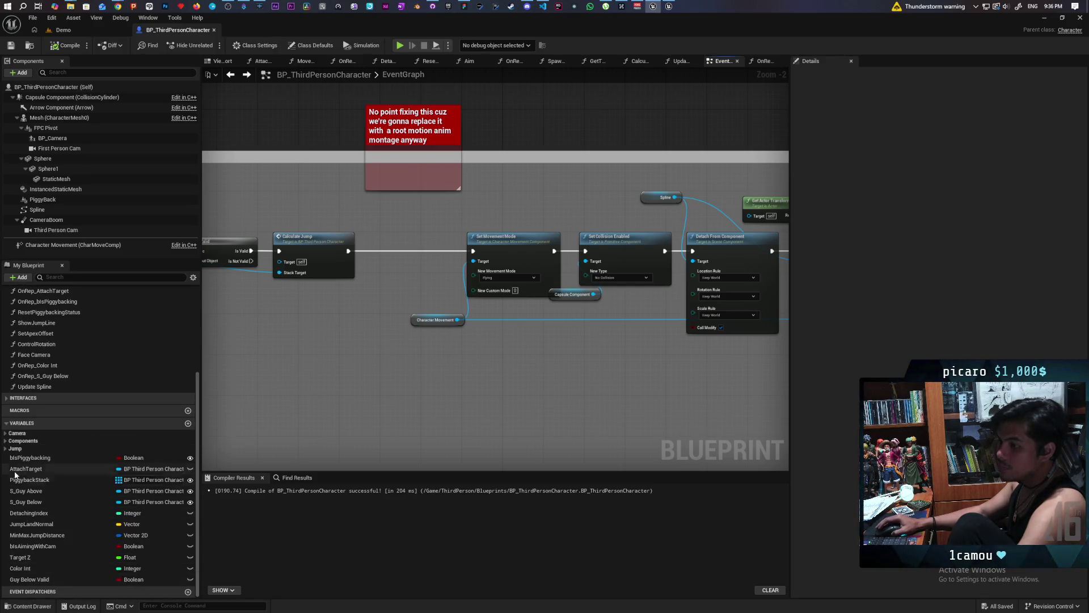
# Delete the AttachTarget variable; PiggybackStack can't be deleted yet because it's still referenced
pyautogui.click(23, 469)
pyautogui.press('Delete')
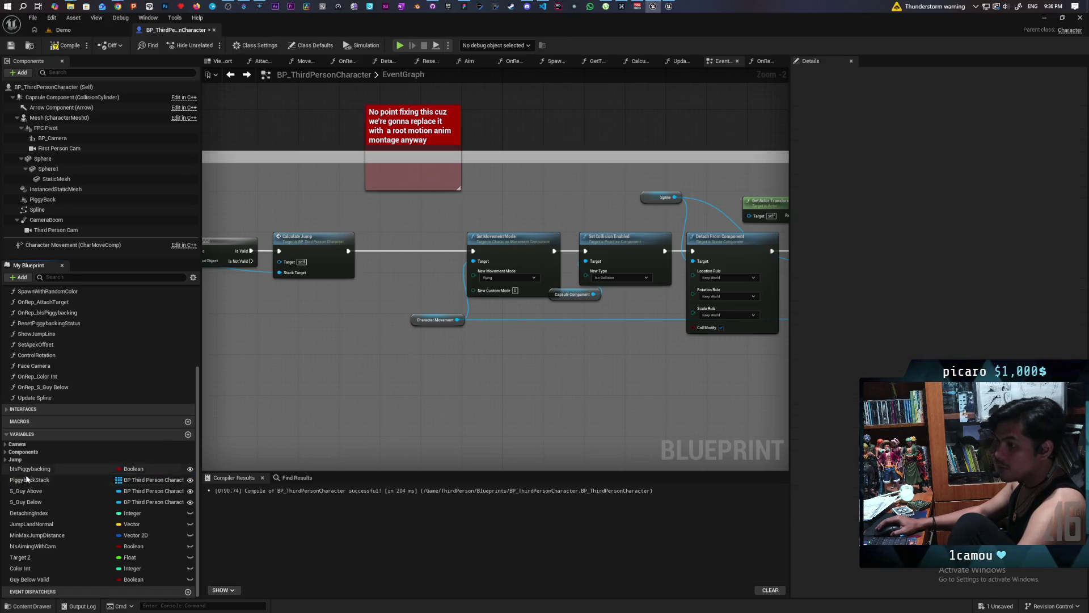
pyautogui.click(36, 481)
pyautogui.press('Delete')
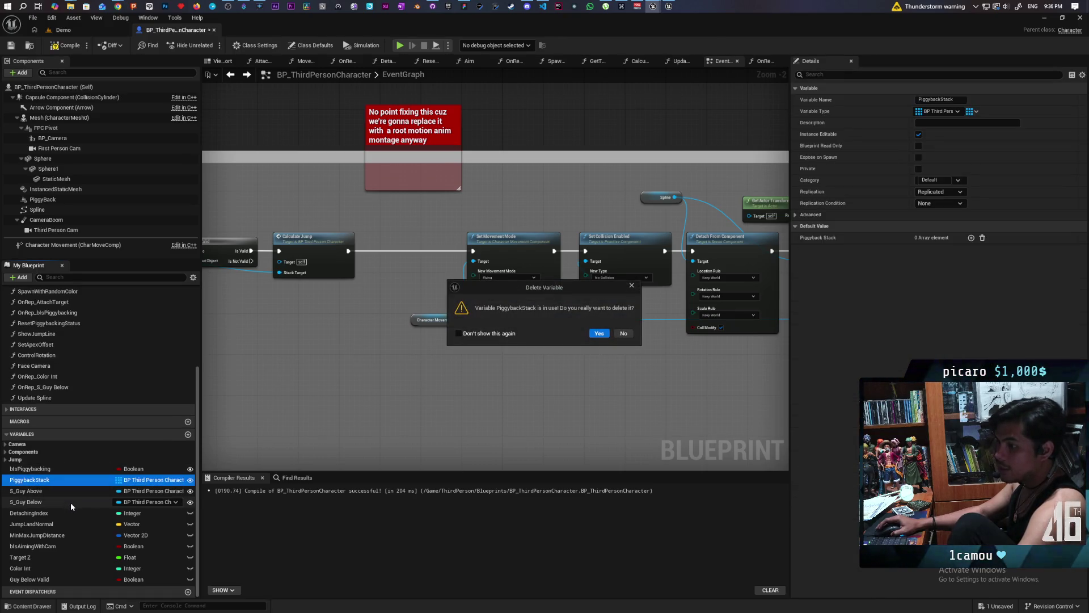
pyautogui.click(624, 334)
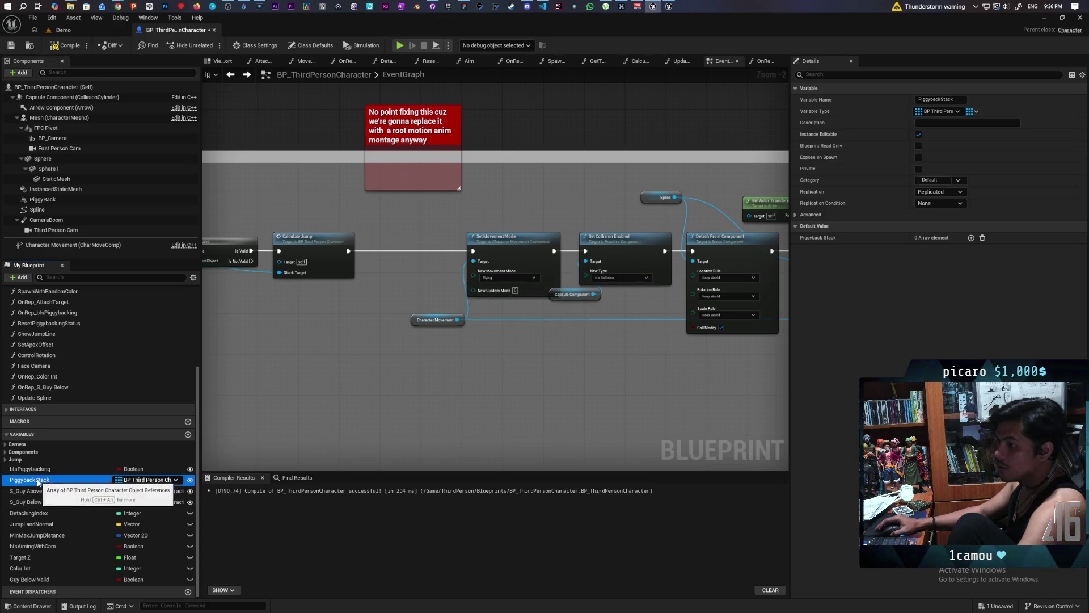
# Find PiggybackStack's references and delete the nodes using it in GetTopOfStack
pyautogui.rightClick(40, 482)
pyautogui.moveTo(98, 511)
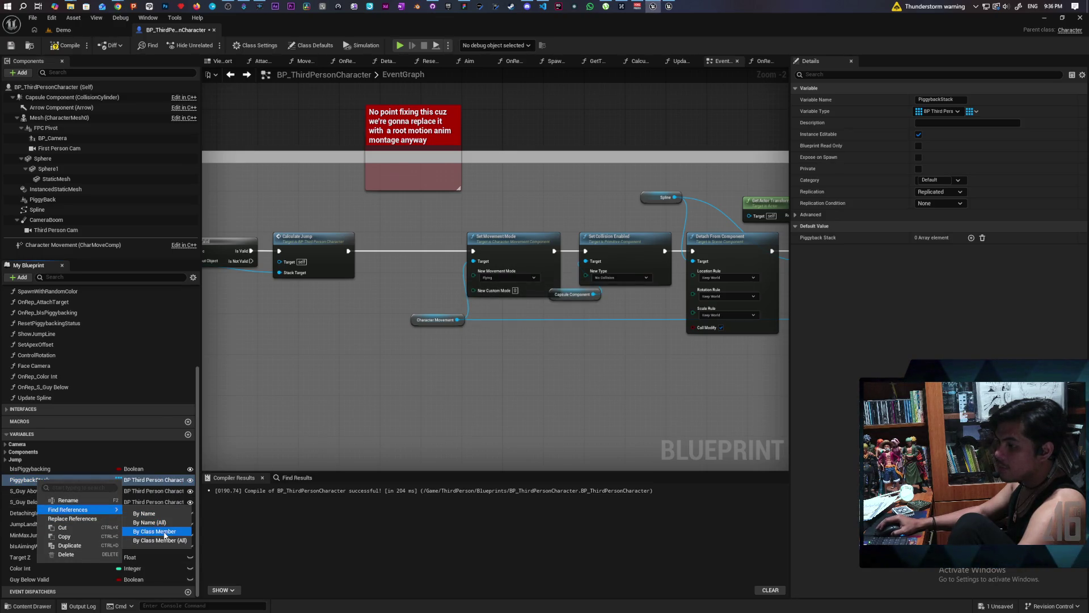
pyautogui.click(154, 531)
pyautogui.click(250, 513)
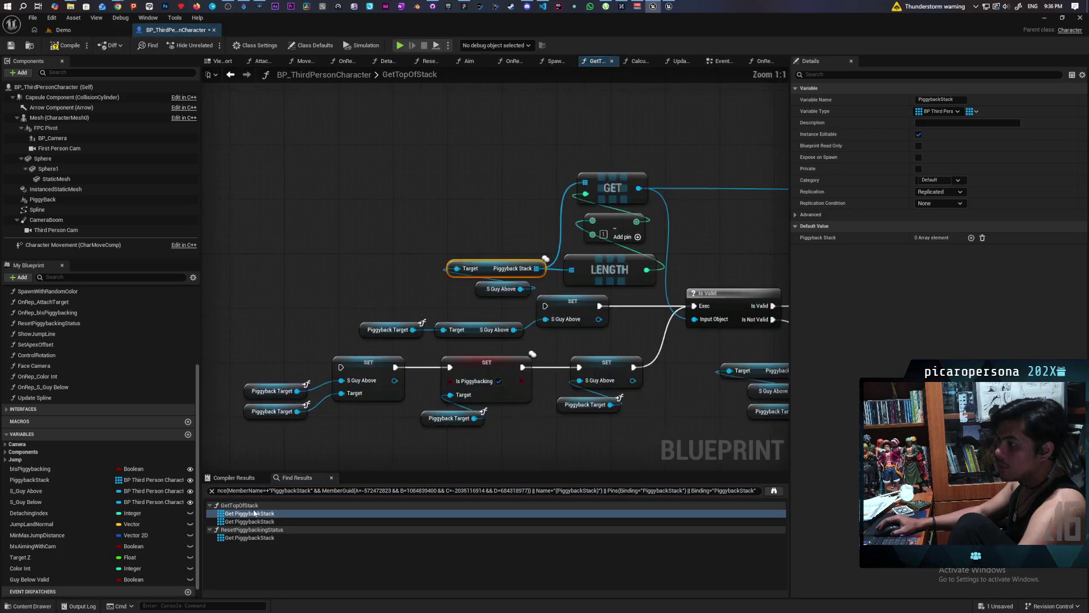
pyautogui.moveTo(359, 225); pyautogui.dragTo(730, 370)
pyautogui.press('Delete')
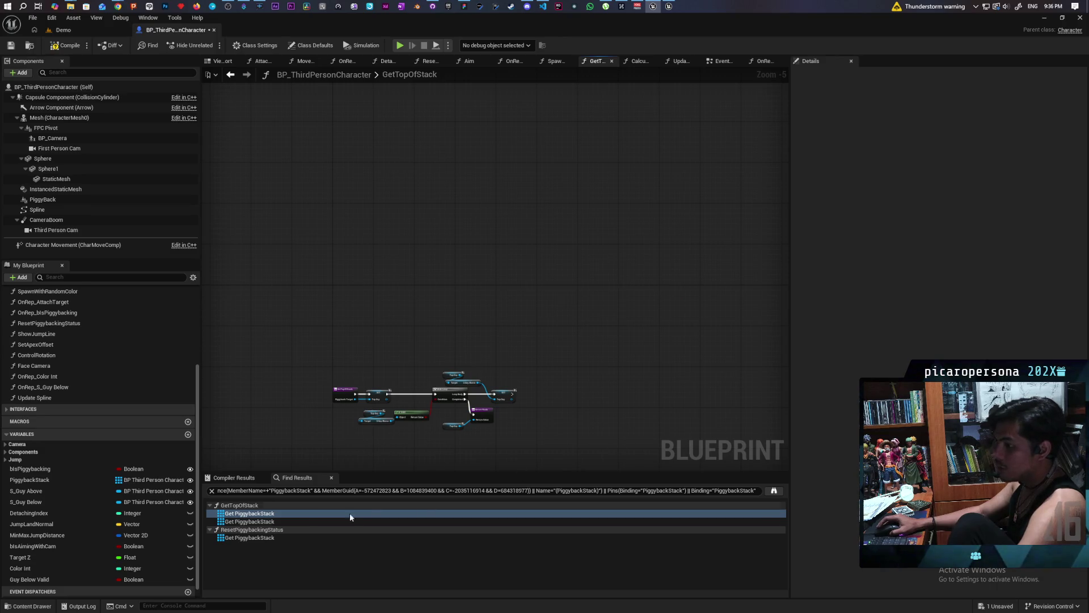
pyautogui.click(332, 477)
# Delete the remaining PiggybackStack stack-removal nodes in ResetPiggybackingStatus
pyautogui.click(80, 480)
pyautogui.press('Delete')
pyautogui.click(624, 334)
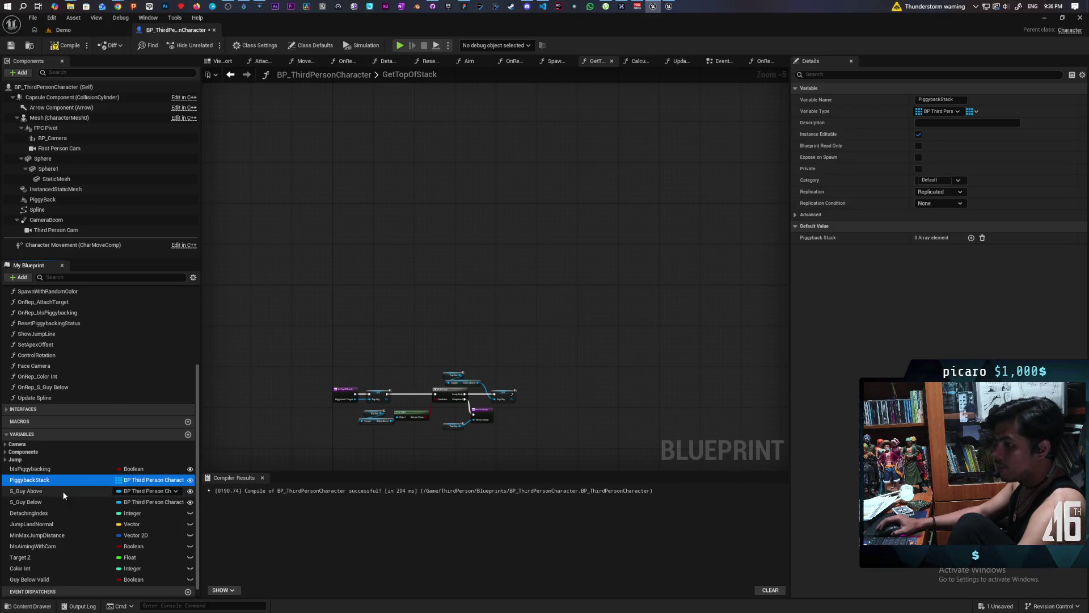
pyautogui.rightClick(49, 481)
pyautogui.moveTo(116, 512)
pyautogui.click(170, 532)
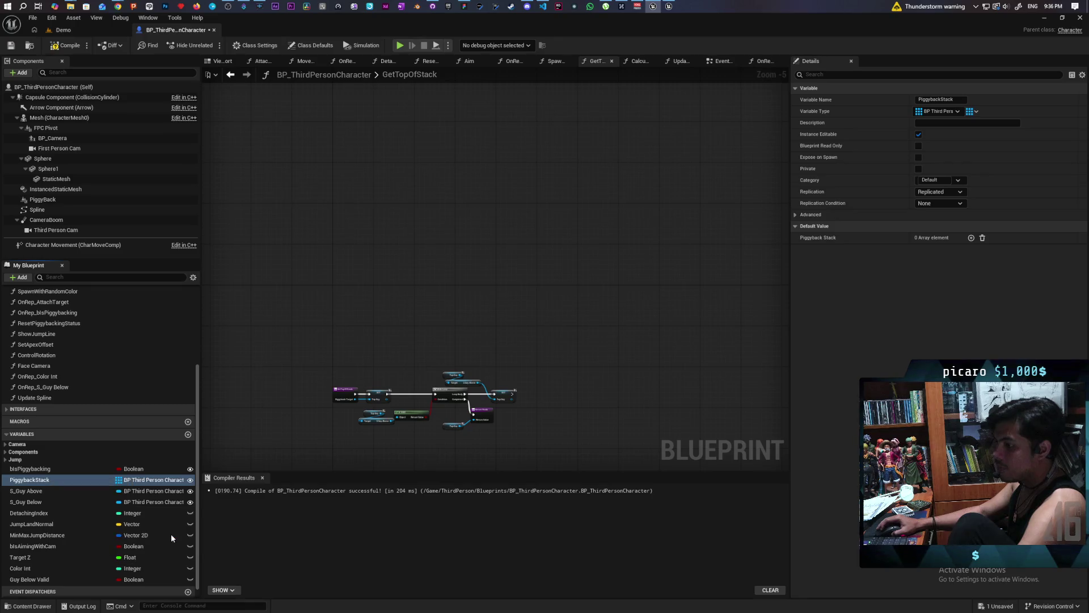
pyautogui.click(253, 513)
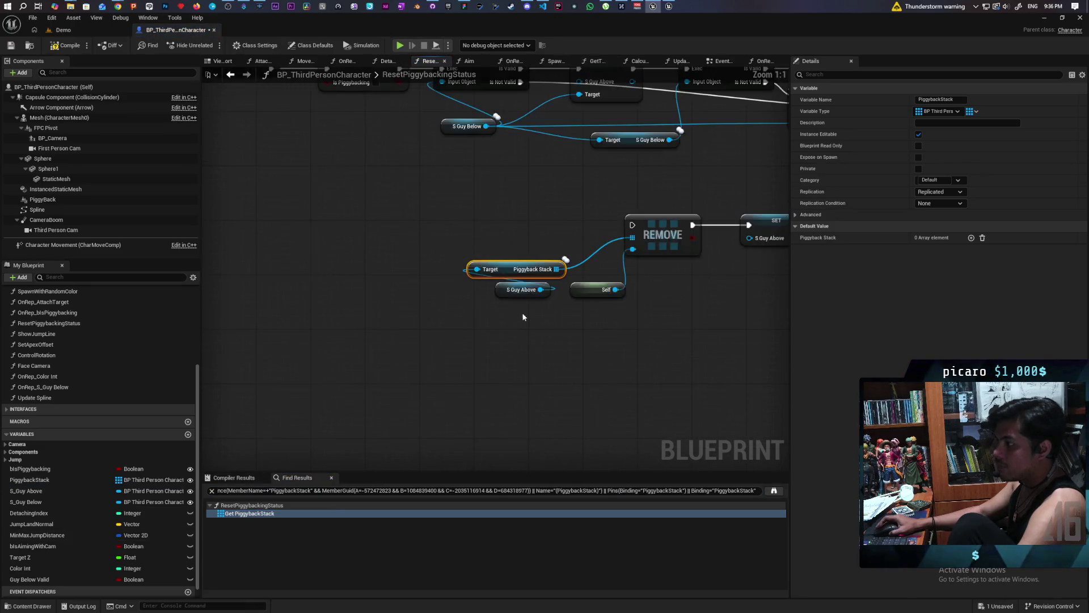
pyautogui.moveTo(389, 296); pyautogui.dragTo(628, 379)
pyautogui.press('Delete')
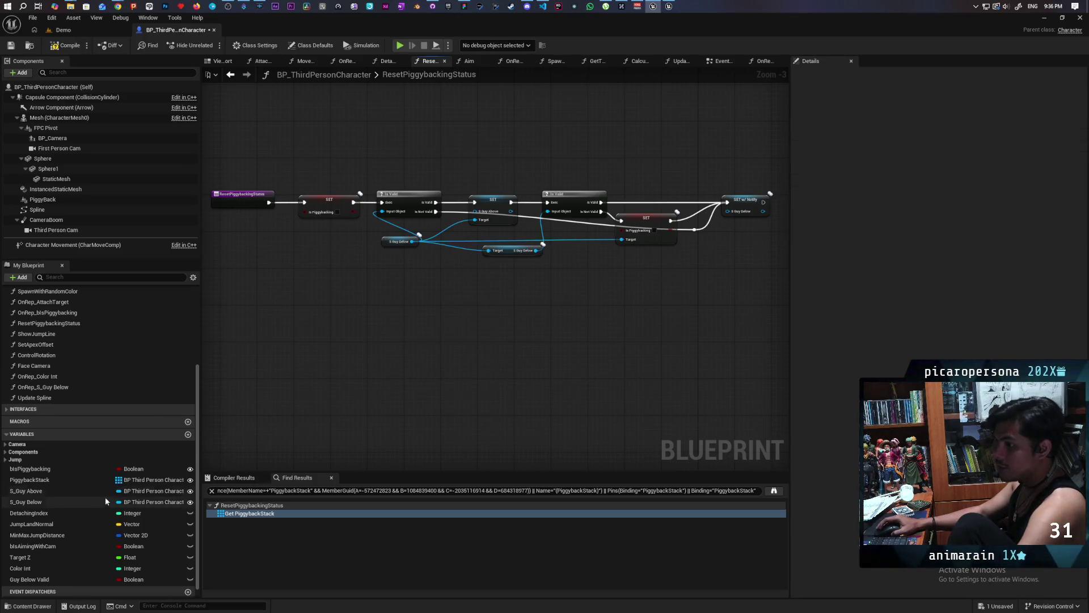
pyautogui.click(332, 478)
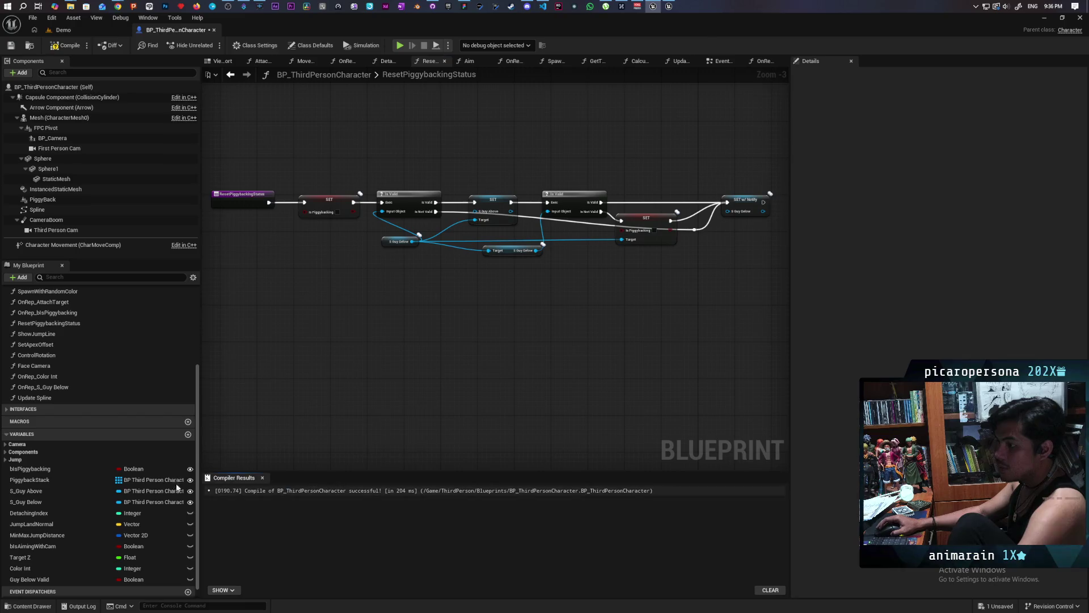
# Delete the now-unused PiggybackStack variable
pyautogui.click(50, 479)
pyautogui.press('Delete')
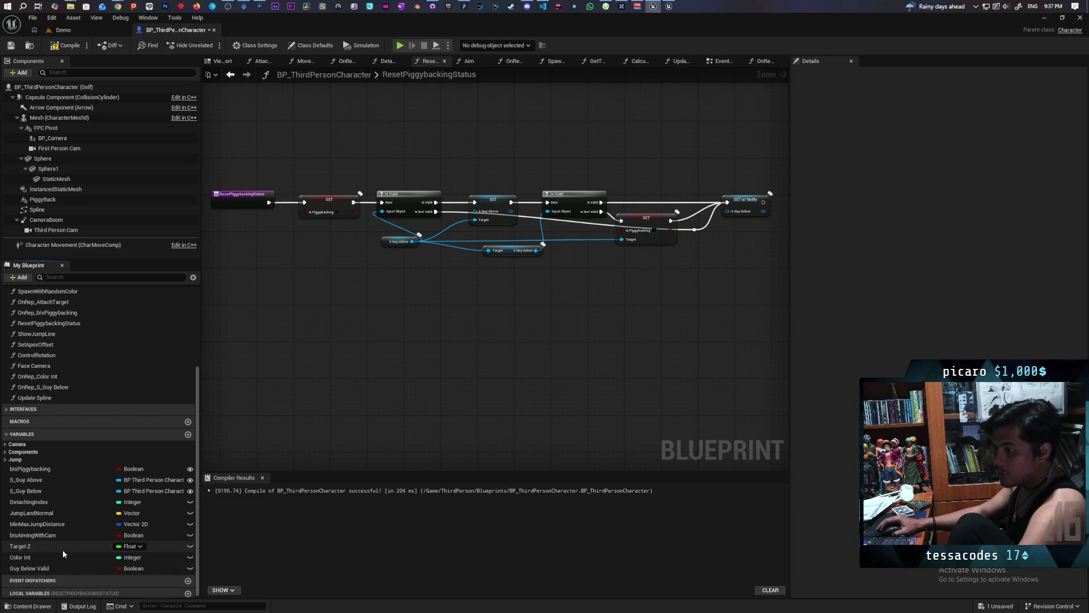
pyautogui.scroll(-3)
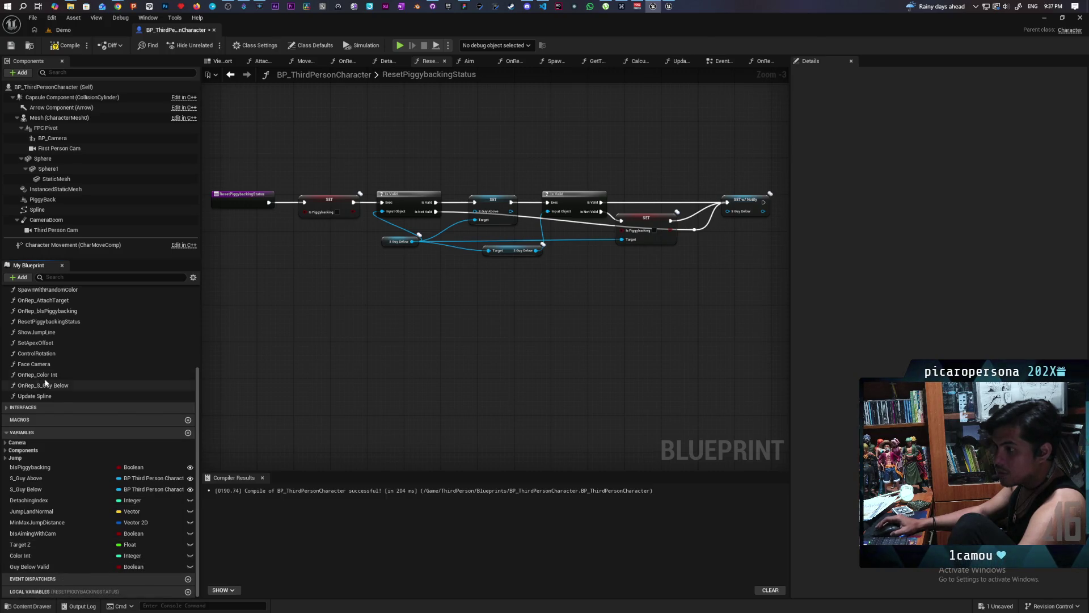
# Check the OnRep_bIsPiggybacking function graph, then delete that function
pyautogui.scroll(3)
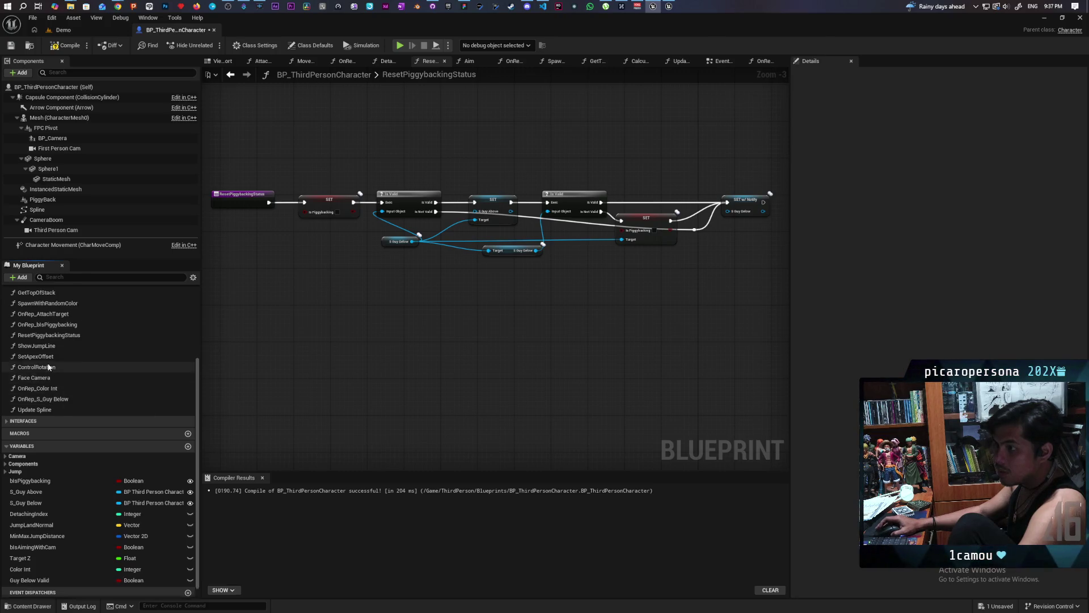
pyautogui.click(61, 339)
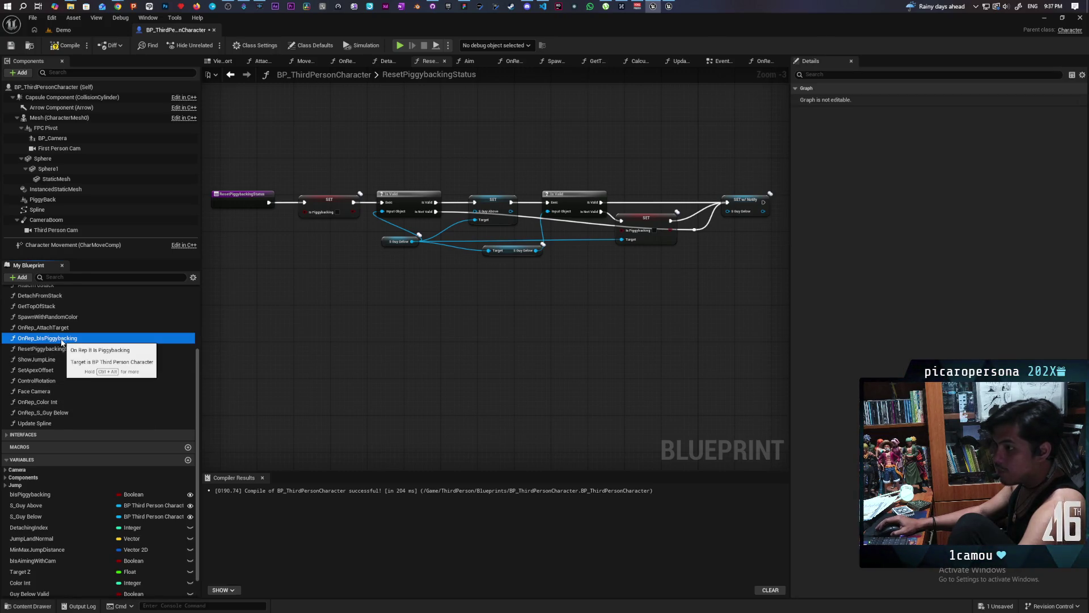
pyautogui.doubleClick(62, 339)
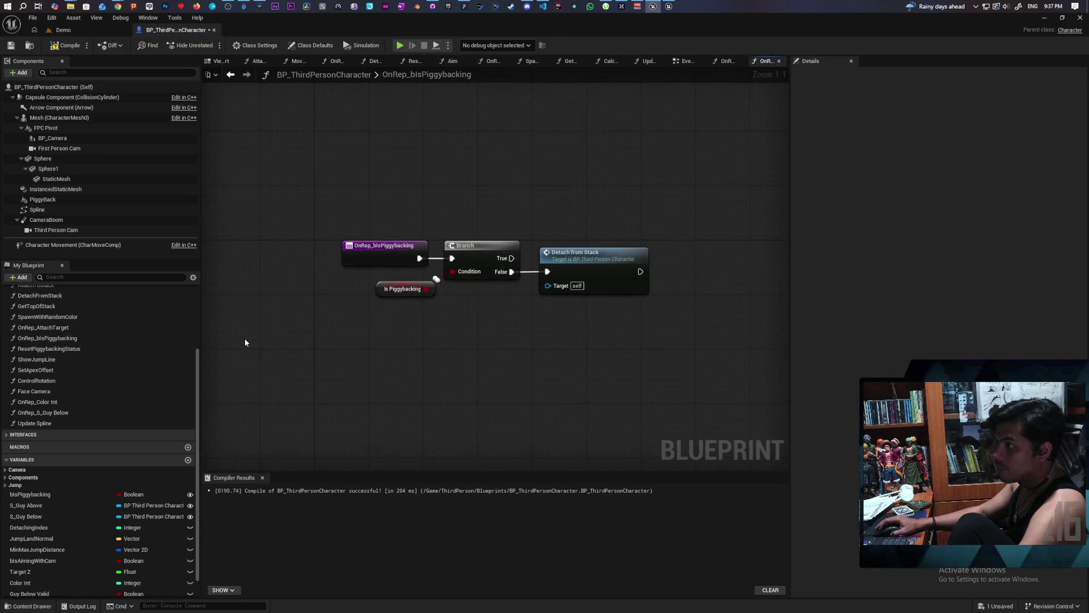
pyautogui.click(62, 340)
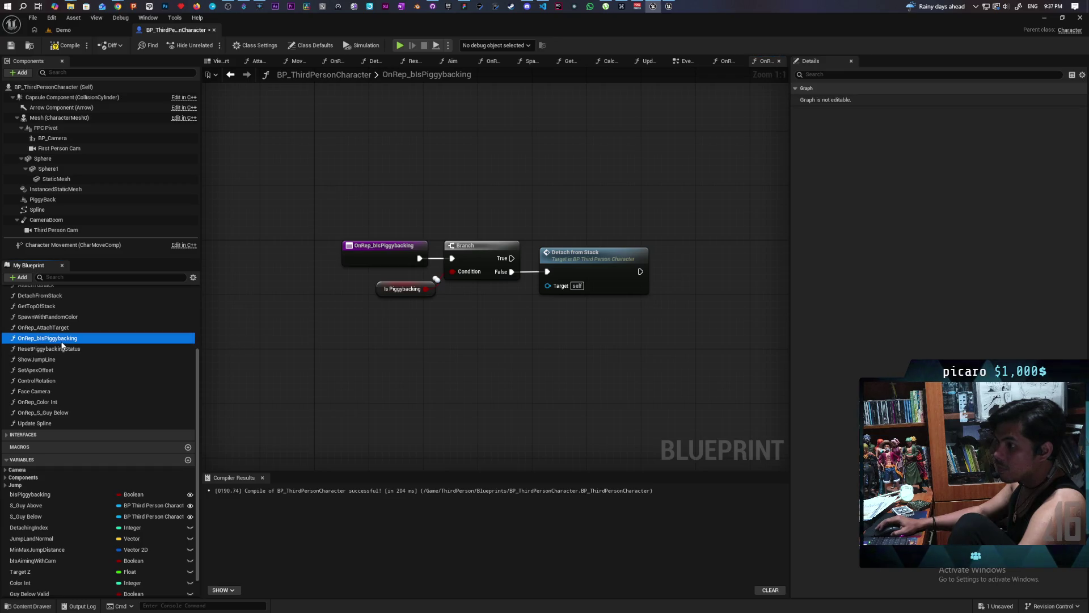
pyautogui.press('Delete')
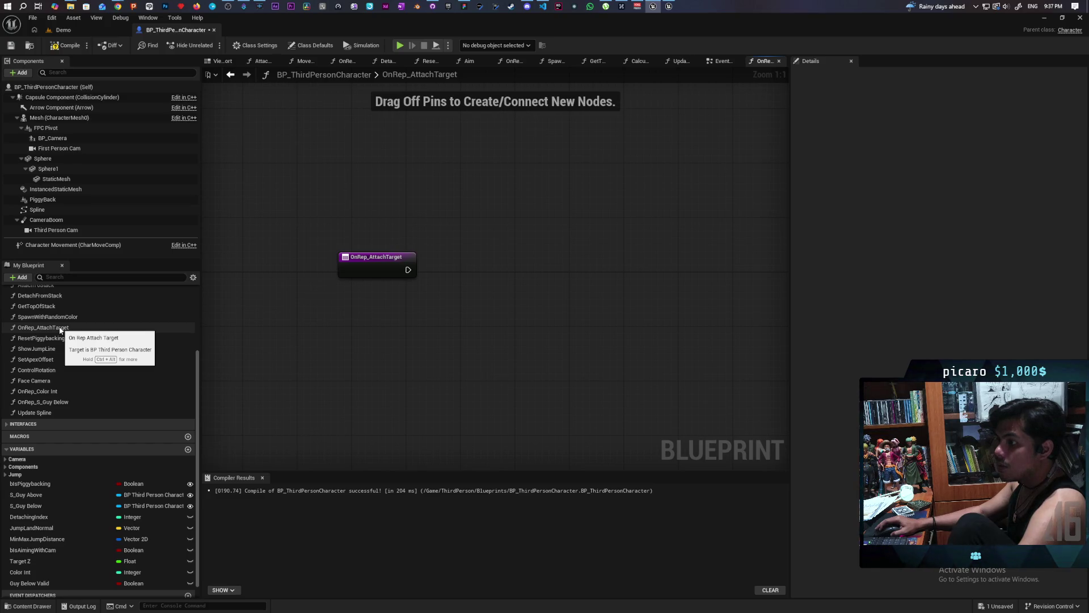
# Delete the OnRep_AttachTarget function from My Blueprint
pyautogui.click(60, 328)
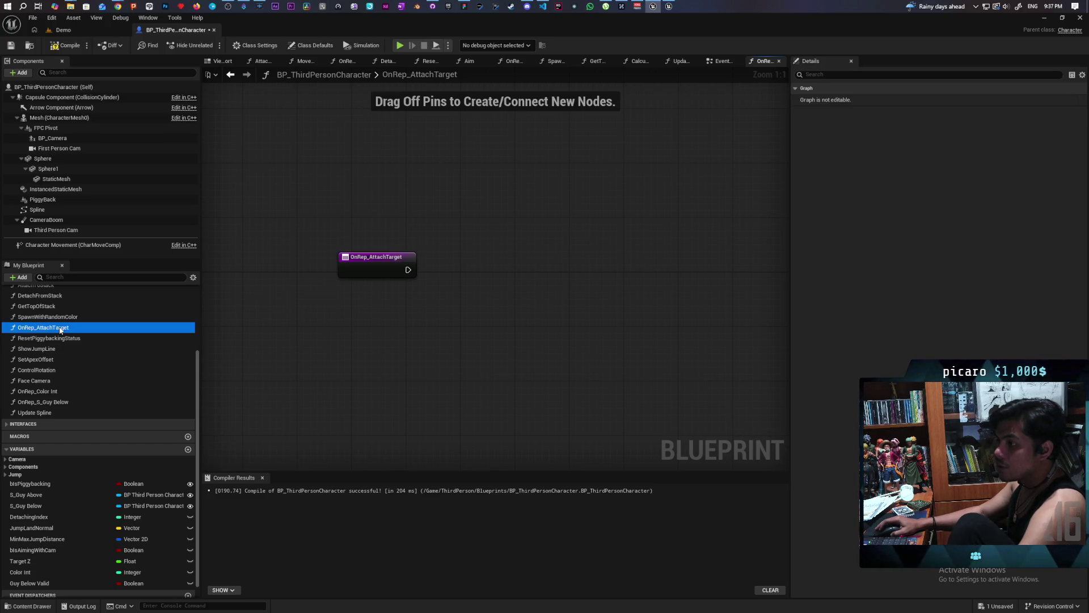
pyautogui.click(60, 329)
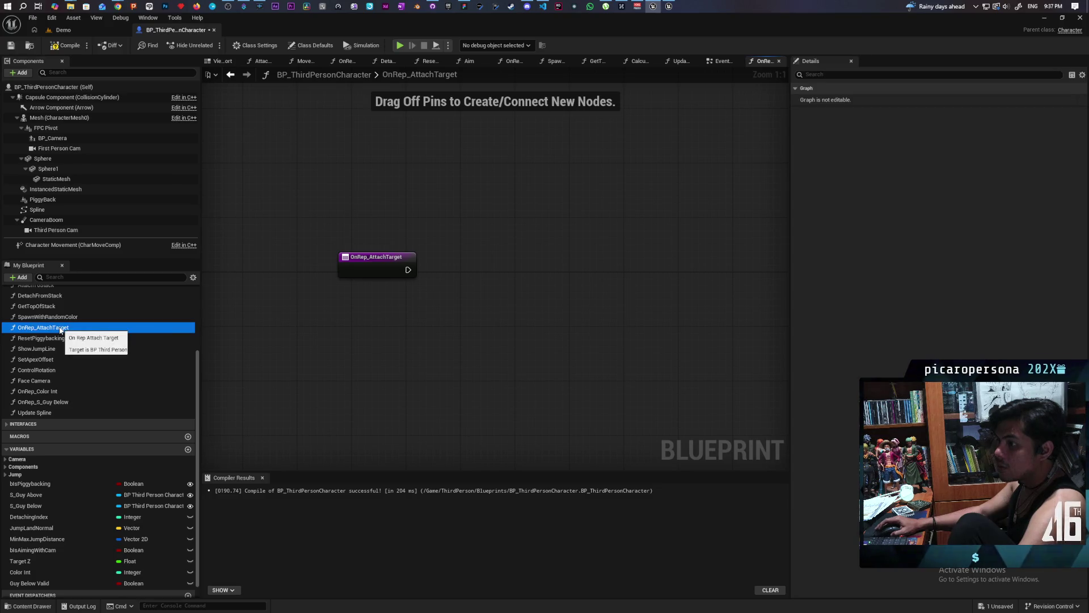
pyautogui.press('Delete')
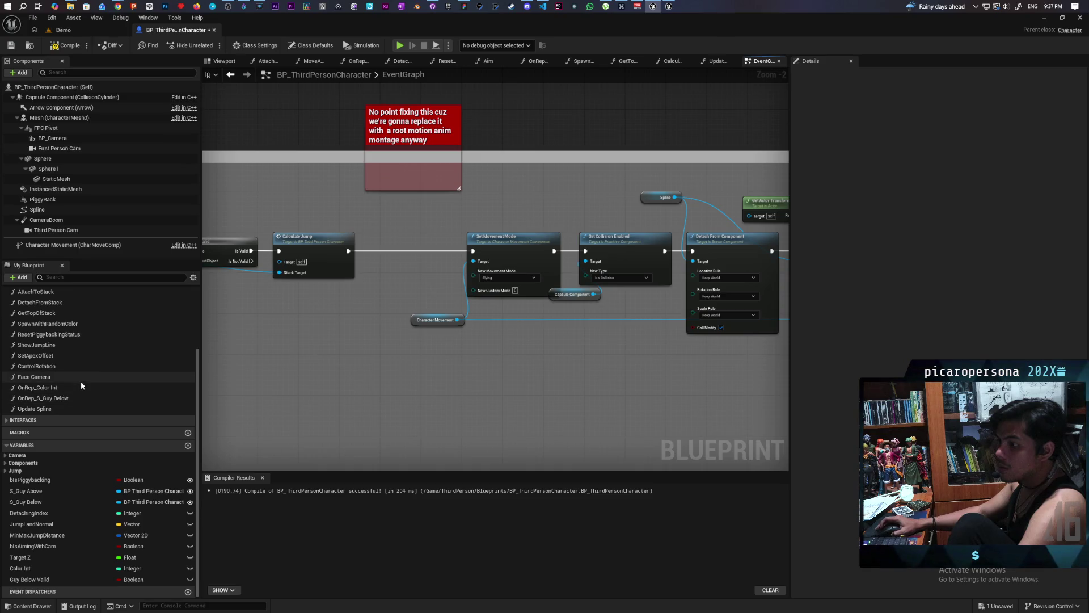
# Save the character blueprint
pyautogui.scroll(3)
pyautogui.scroll(3)
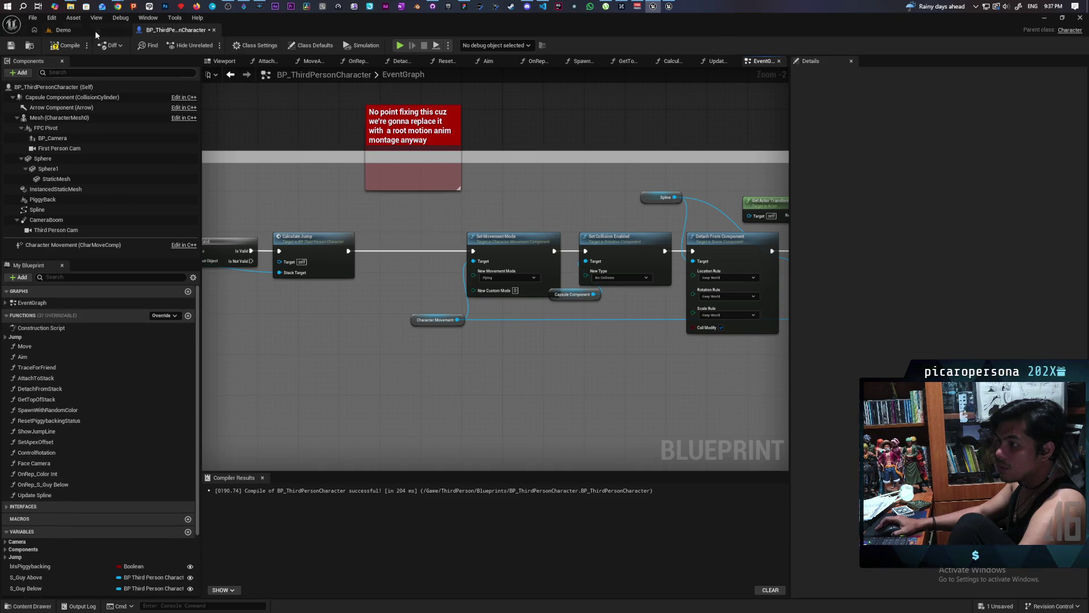
pyautogui.click(11, 46)
# Move the Take Photo and Open Photos comment groups down below Camera Zoom
pyautogui.scroll(-3)
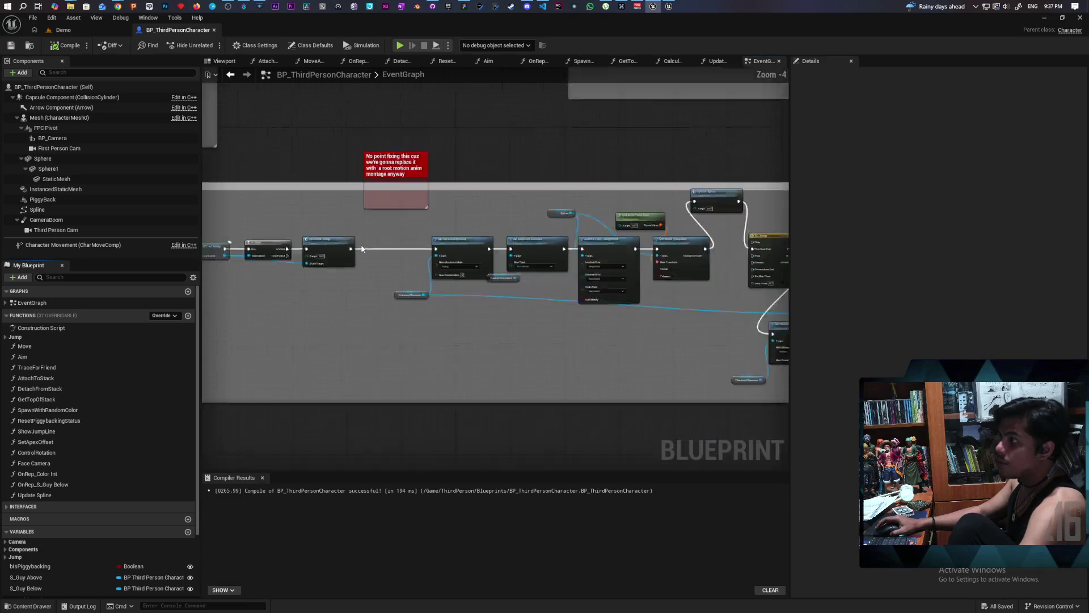
pyautogui.scroll(3)
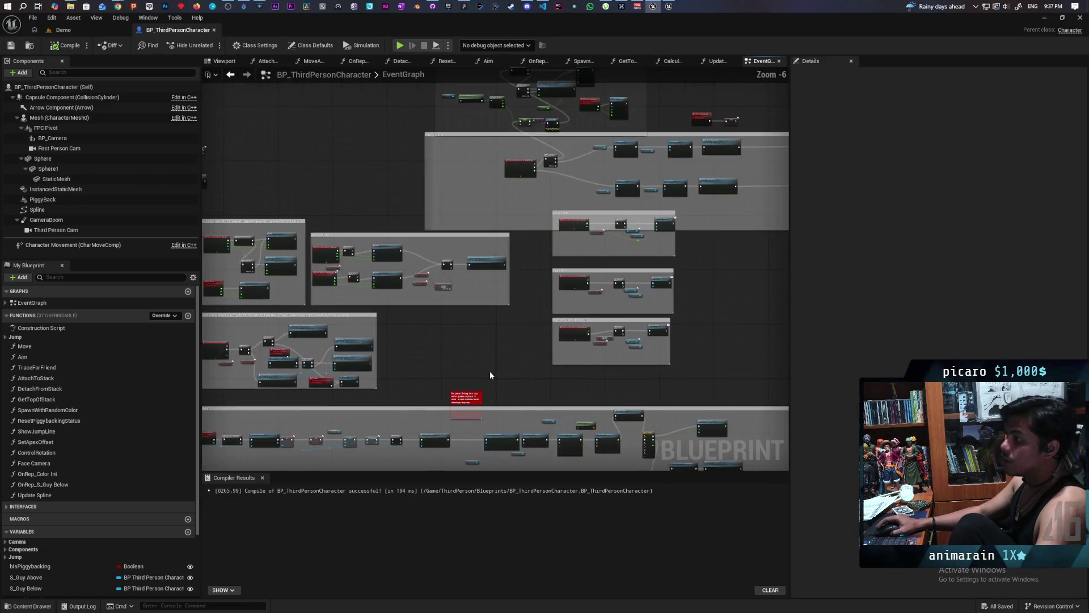
pyautogui.moveTo(435, 386); pyautogui.dragTo(367, 443)
pyautogui.scroll(-3)
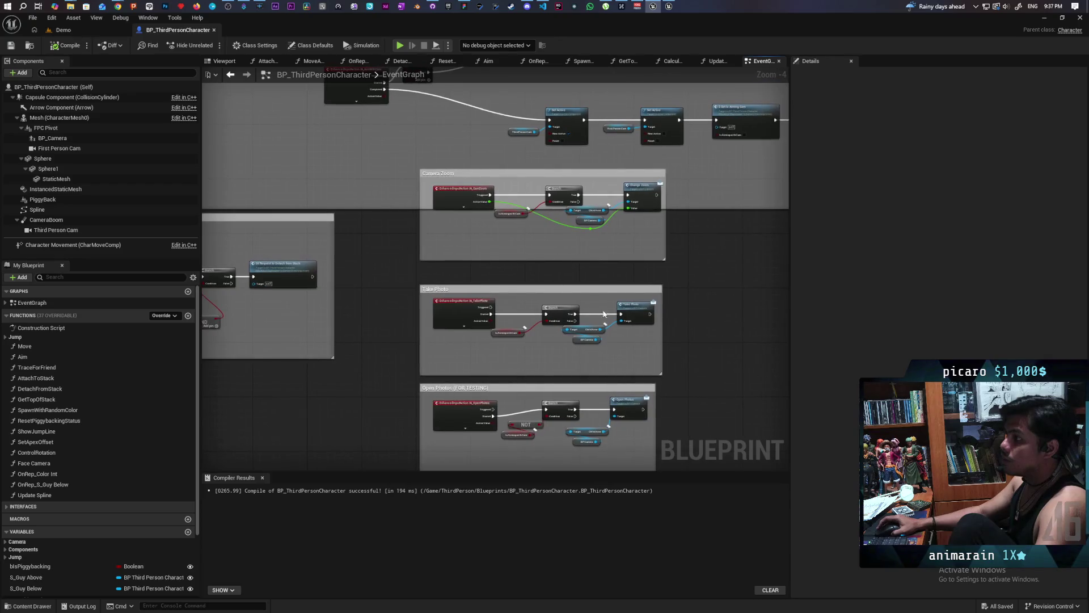
pyautogui.scroll(-3)
pyautogui.scroll(3)
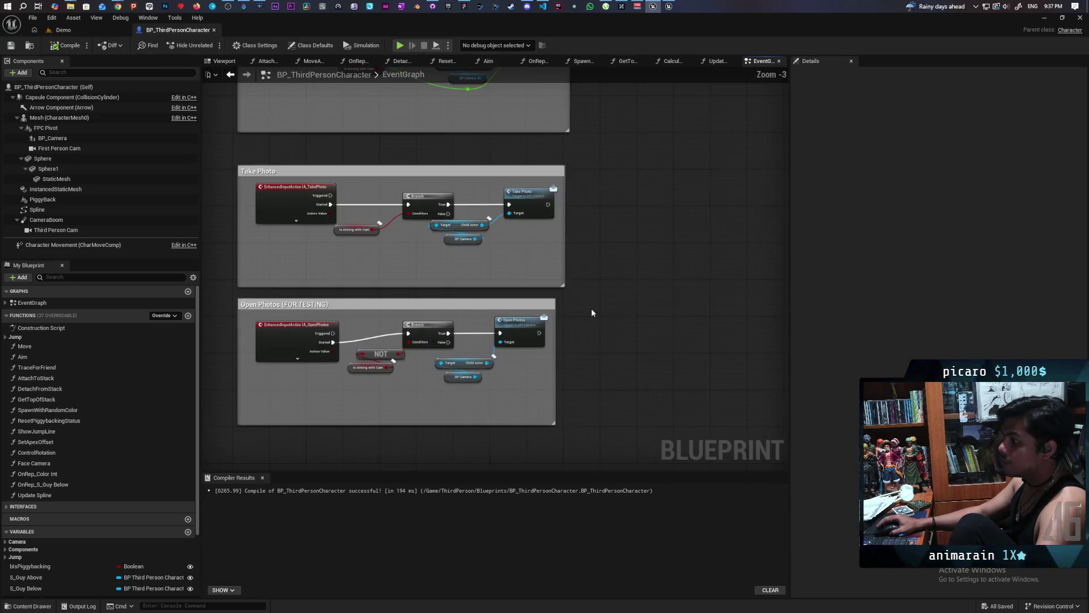
pyautogui.scroll(-3)
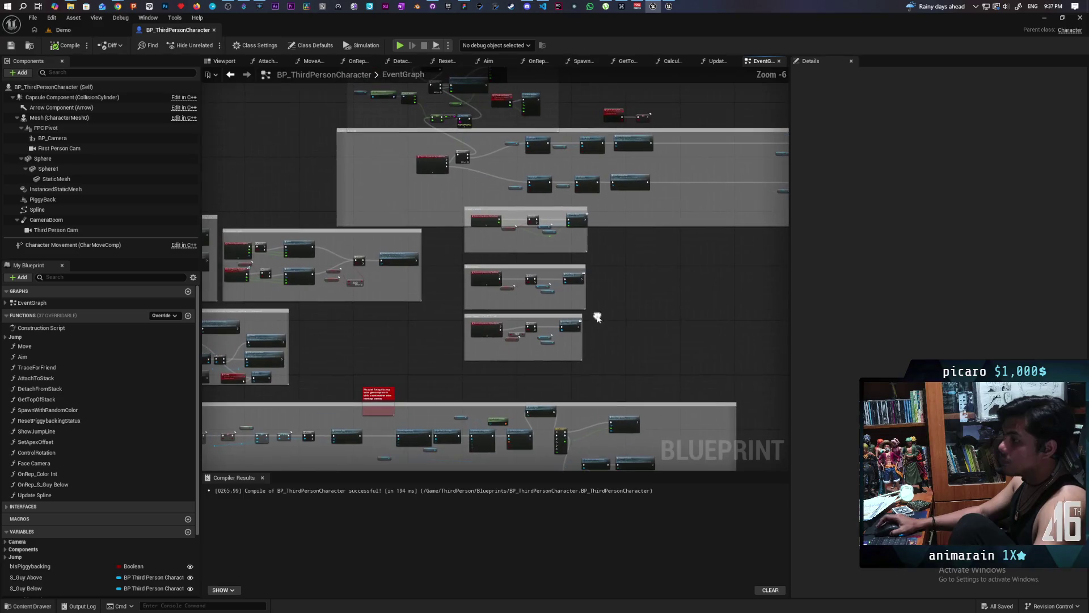
pyautogui.moveTo(440, 374); pyautogui.dragTo(598, 225)
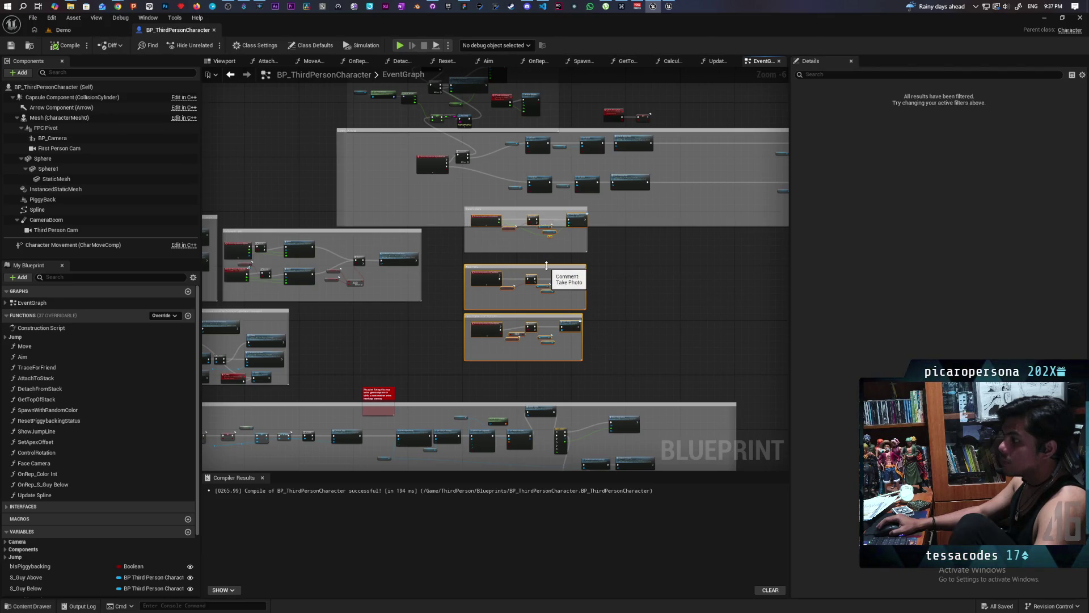
pyautogui.moveTo(546, 267); pyautogui.dragTo(544, 306)
# Resize the Camera Zoom comment so it fully encloses its nodes
pyautogui.scroll(3)
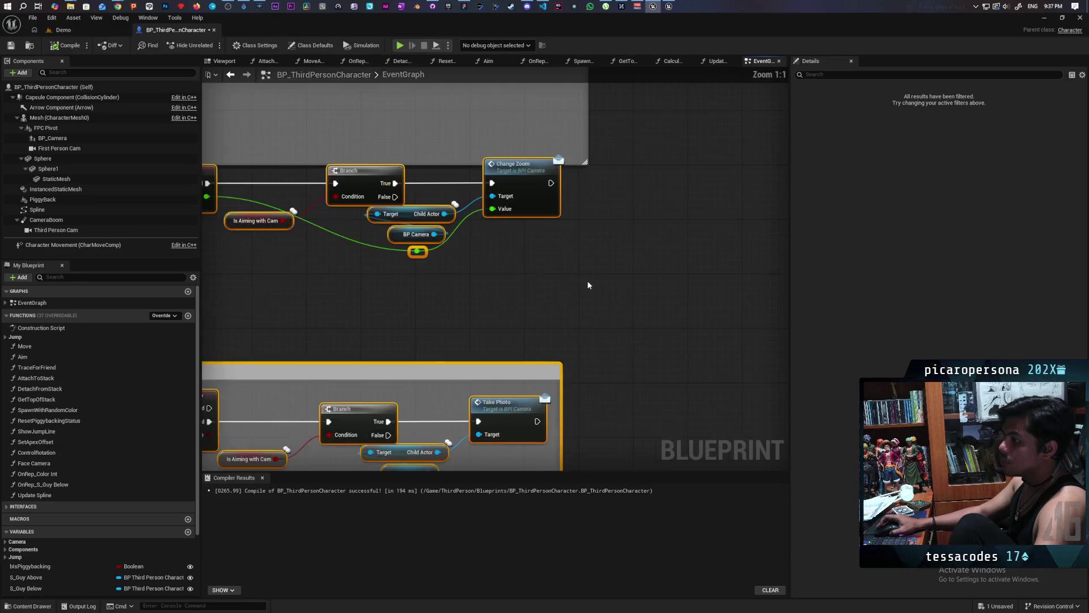
pyautogui.moveTo(613, 296); pyautogui.dragTo(612, 437)
pyautogui.moveTo(569, 119); pyautogui.dragTo(557, 165)
pyautogui.scroll(-3)
pyautogui.click(568, 136)
pyautogui.scroll(-3)
pyautogui.scroll(3)
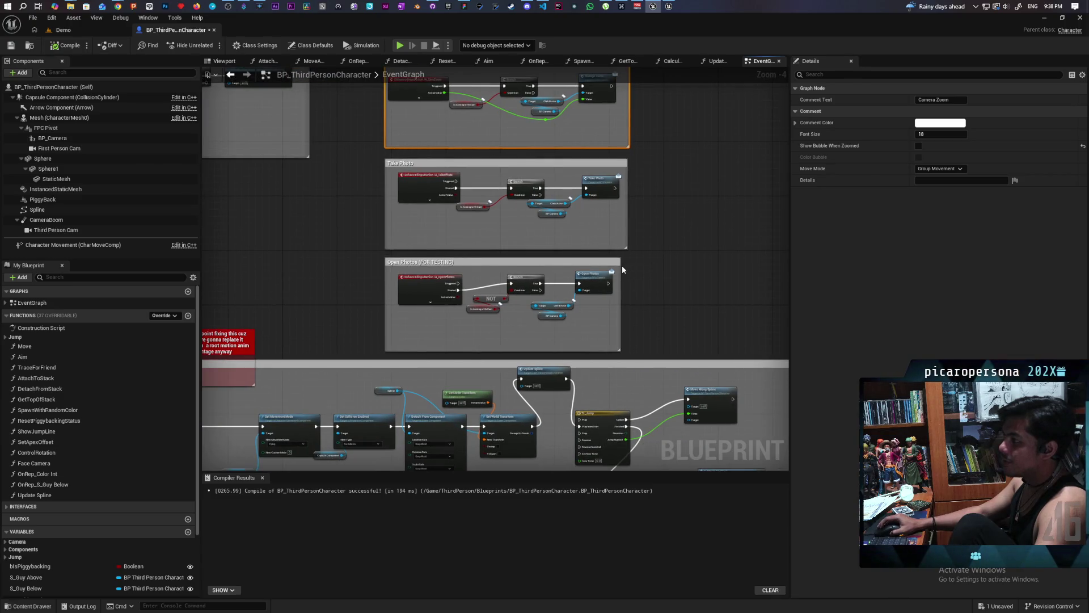
# Widen the Open Photos (FOR TESTING) comment box and save the blueprint
pyautogui.moveTo(621, 267); pyautogui.dragTo(628, 269)
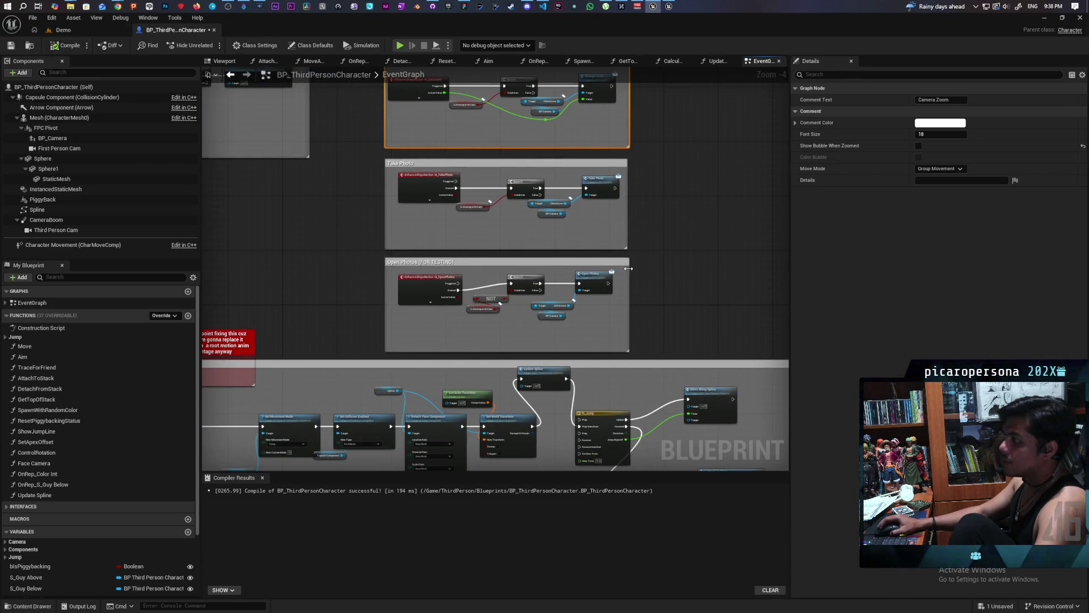
pyautogui.moveTo(646, 188); pyautogui.dragTo(653, 270)
pyautogui.moveTo(667, 182); pyautogui.dragTo(635, 366)
pyautogui.click(692, 106)
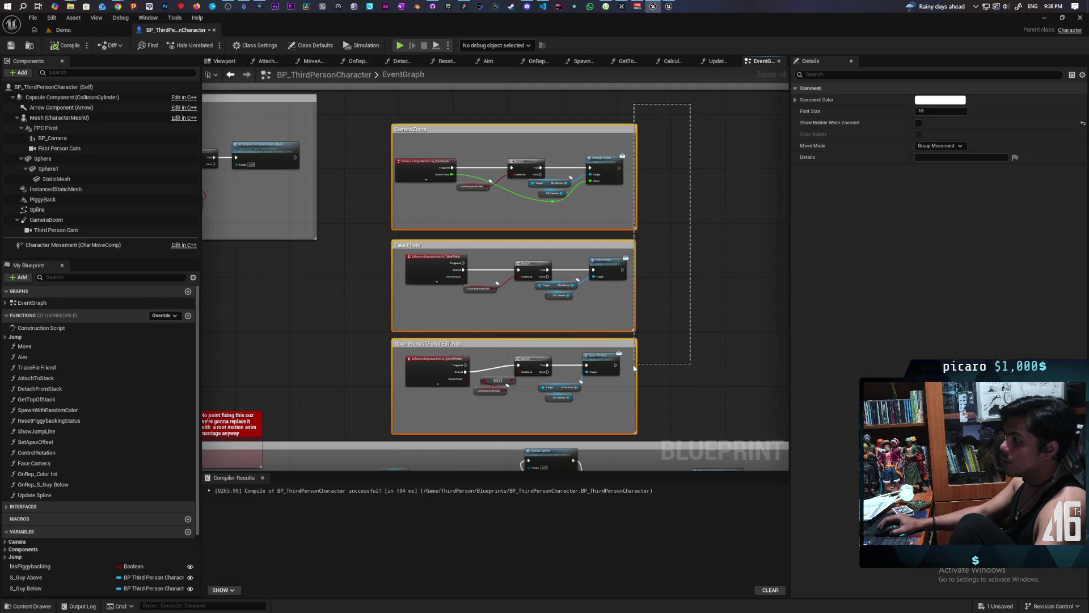
pyautogui.click(673, 335)
pyautogui.hotkey('ctrl', 's')
# Shift the Event BeginPlay node further right
pyautogui.scroll(-3)
pyautogui.scroll(3)
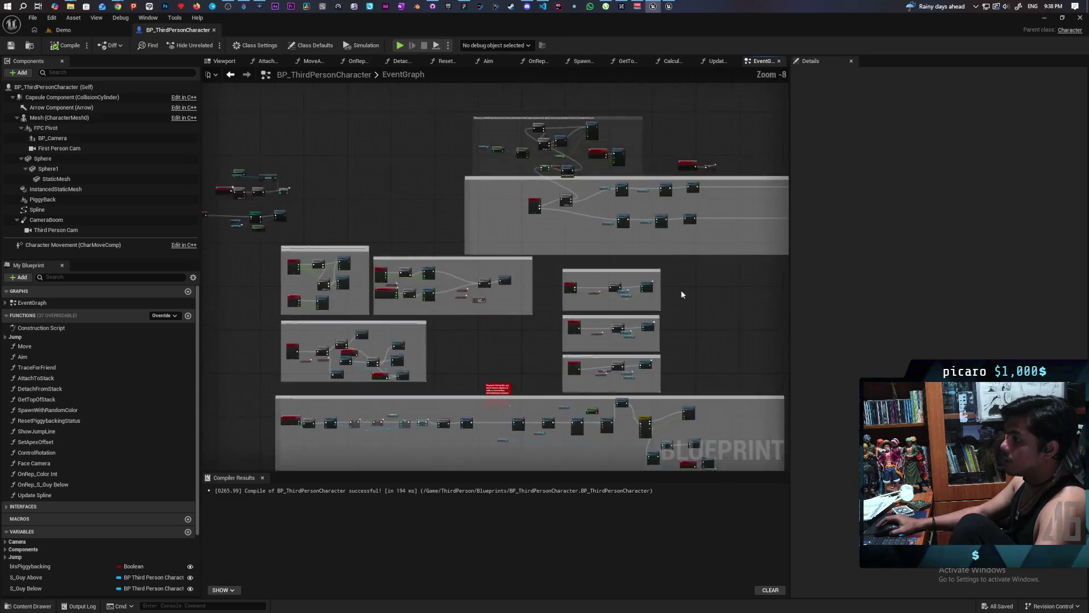
pyautogui.scroll(3)
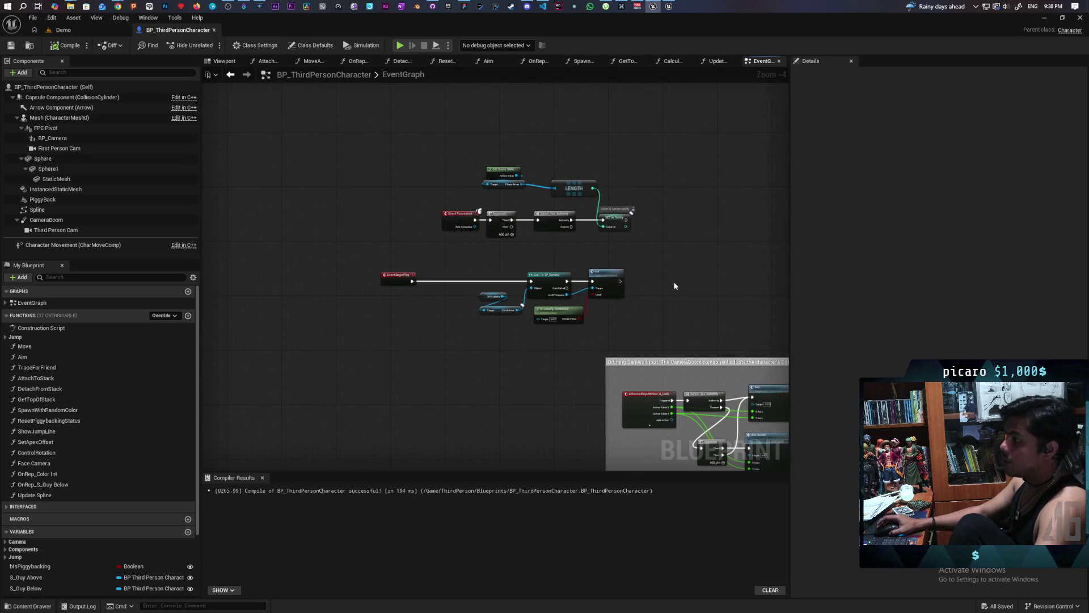
pyautogui.moveTo(285, 266); pyautogui.dragTo(370, 266)
# Shift the Event Possessed and Event BeginPlay nodes right and wrap them in a comment
pyautogui.scroll(-3)
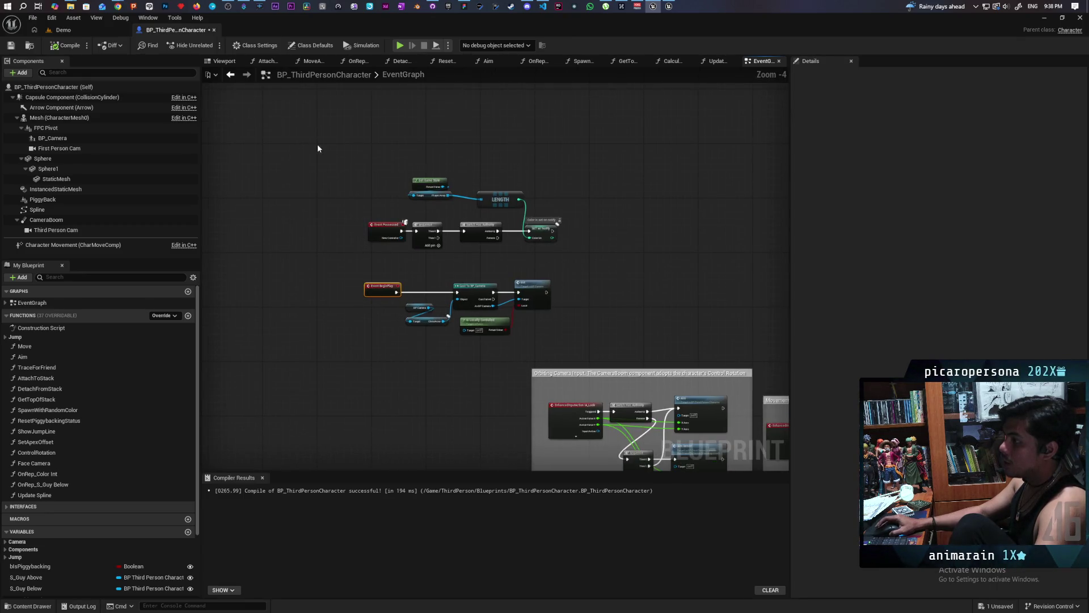
pyautogui.moveTo(318, 140); pyautogui.dragTo(610, 345)
pyautogui.moveTo(534, 284); pyautogui.dragTo(709, 281)
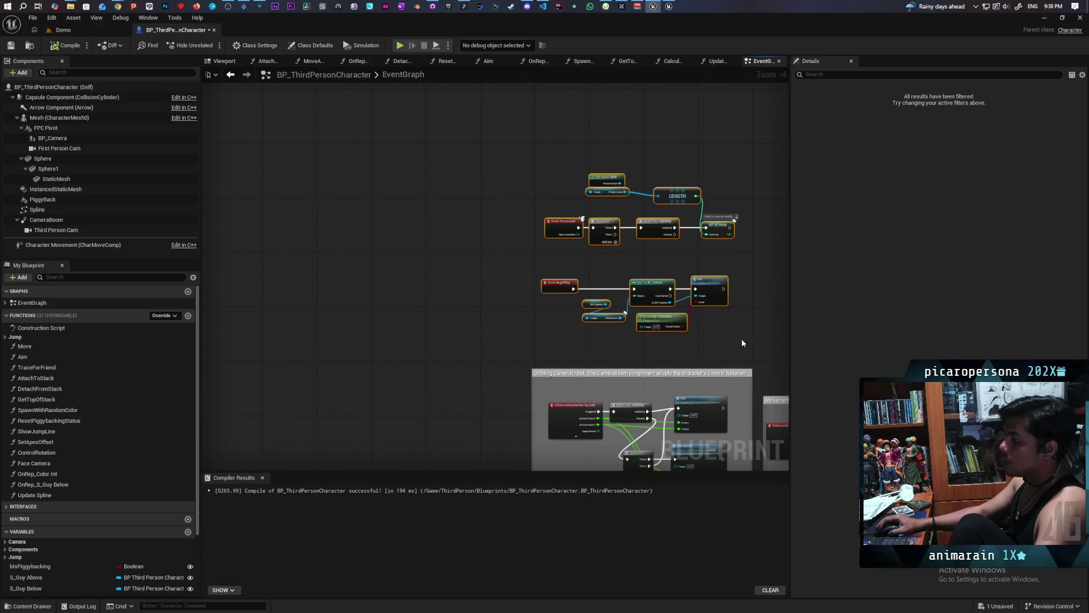
pyautogui.scroll(3)
pyautogui.moveTo(606, 337); pyautogui.dragTo(638, 330)
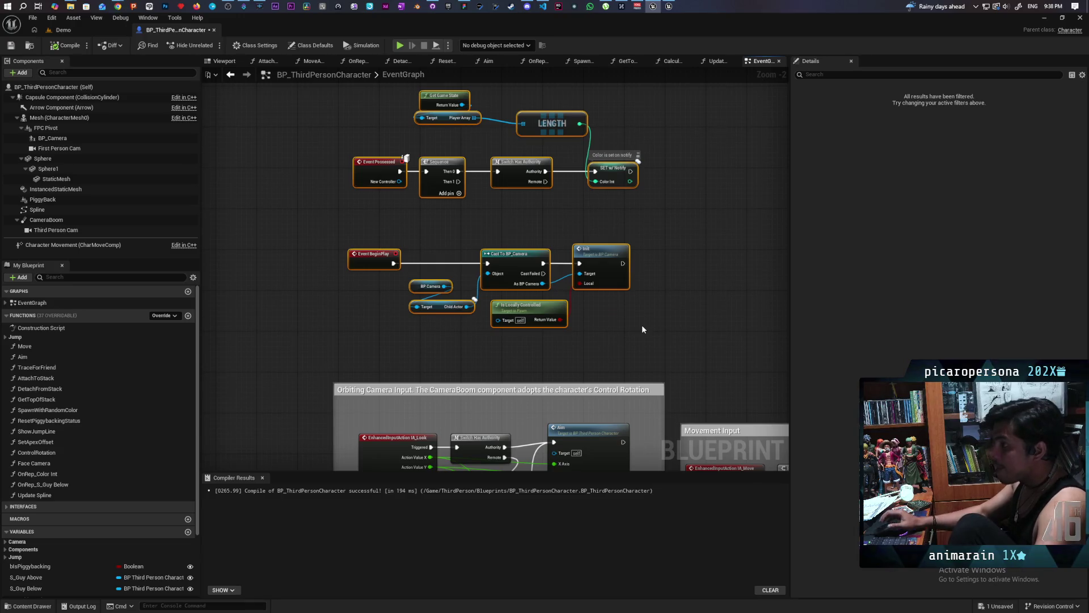
pyautogui.press('c')
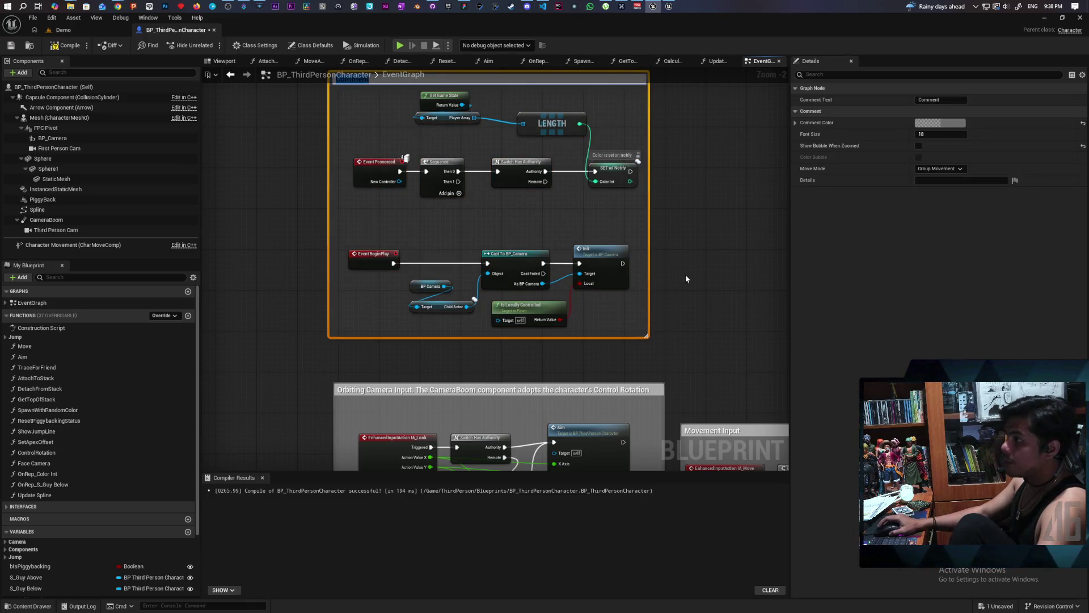
pyautogui.moveTo(685, 281); pyautogui.dragTo(658, 355)
# Title the new comment 'Init' and enlarge it to fit the nodes
pyautogui.doubleClick(321, 163)
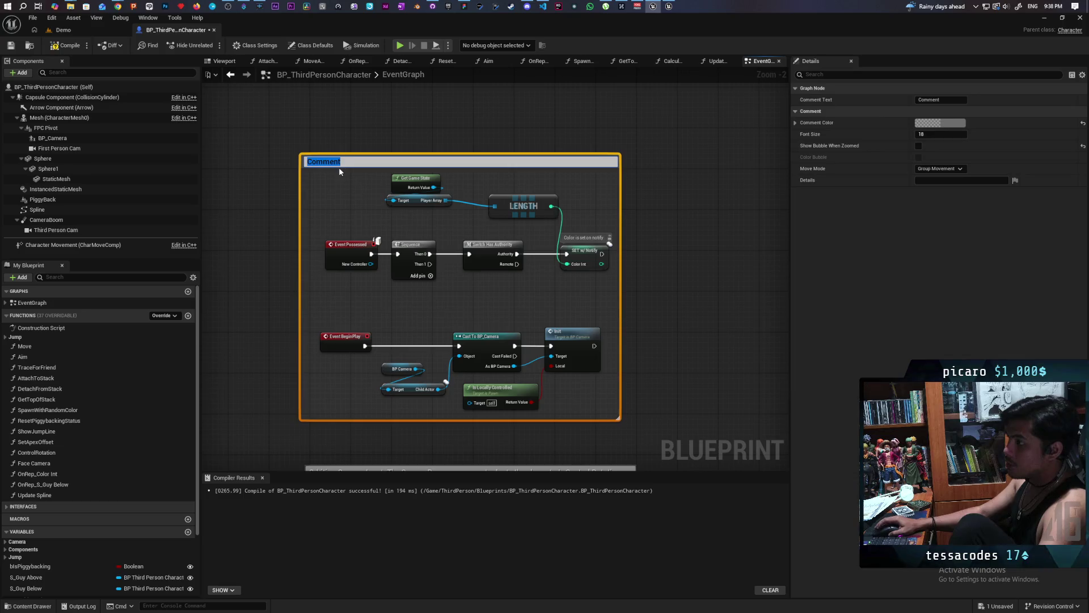
pyautogui.write('Init')
pyautogui.click(552, 144)
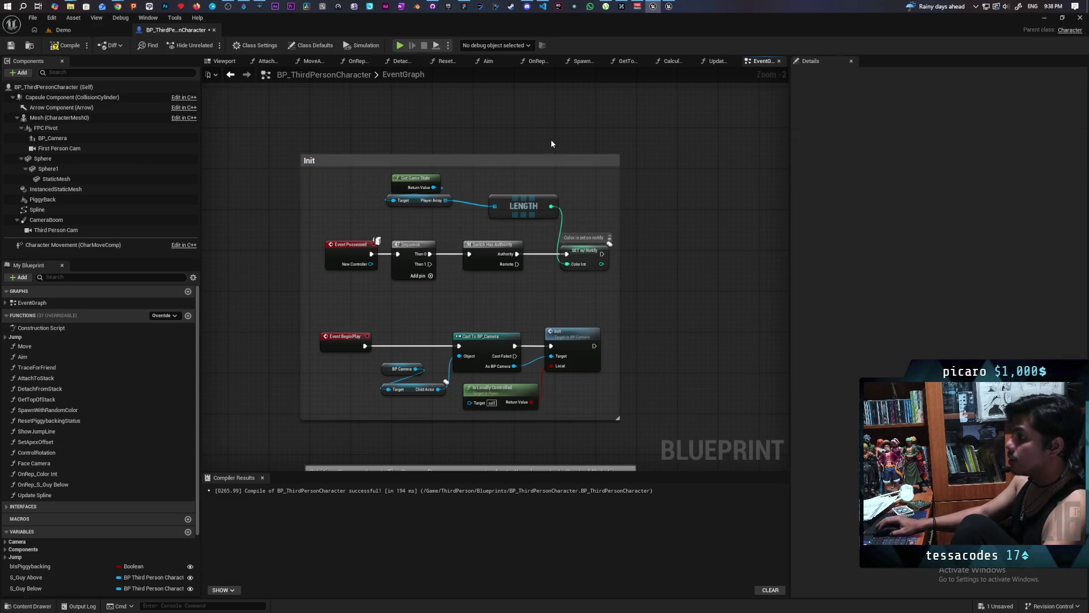
pyautogui.moveTo(546, 155); pyautogui.dragTo(544, 141)
pyautogui.moveTo(616, 190); pyautogui.dragTo(658, 192)
# Wire SET straight into Switch Has Authority and delete the Print String node
pyautogui.scroll(-3)
pyautogui.scroll(3)
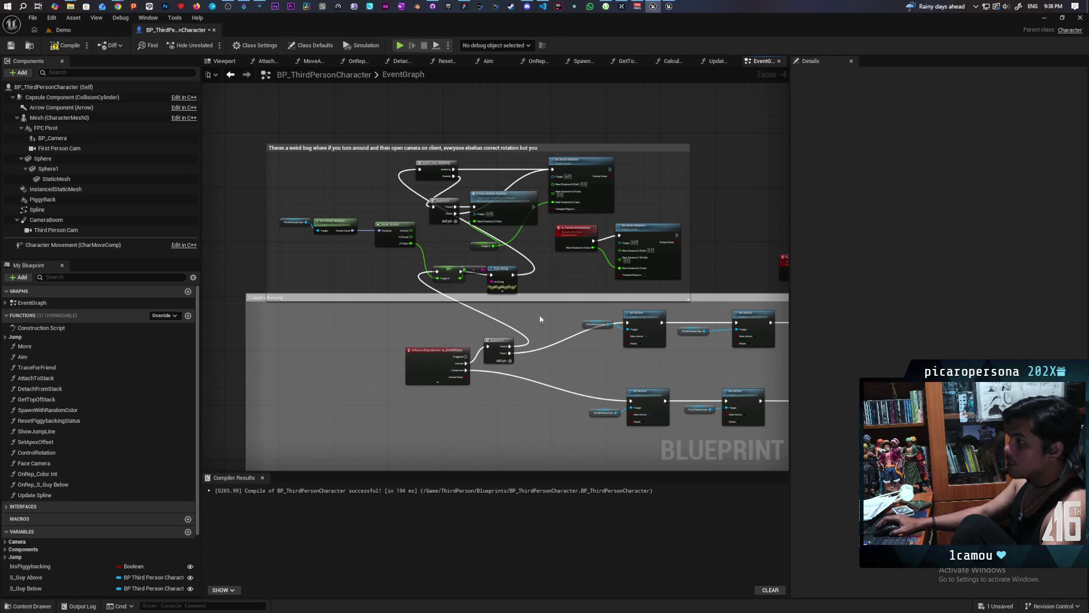
pyautogui.scroll(3)
pyautogui.moveTo(574, 362); pyautogui.dragTo(594, 429)
pyautogui.scroll(3)
pyautogui.moveTo(574, 321); pyautogui.dragTo(362, 131)
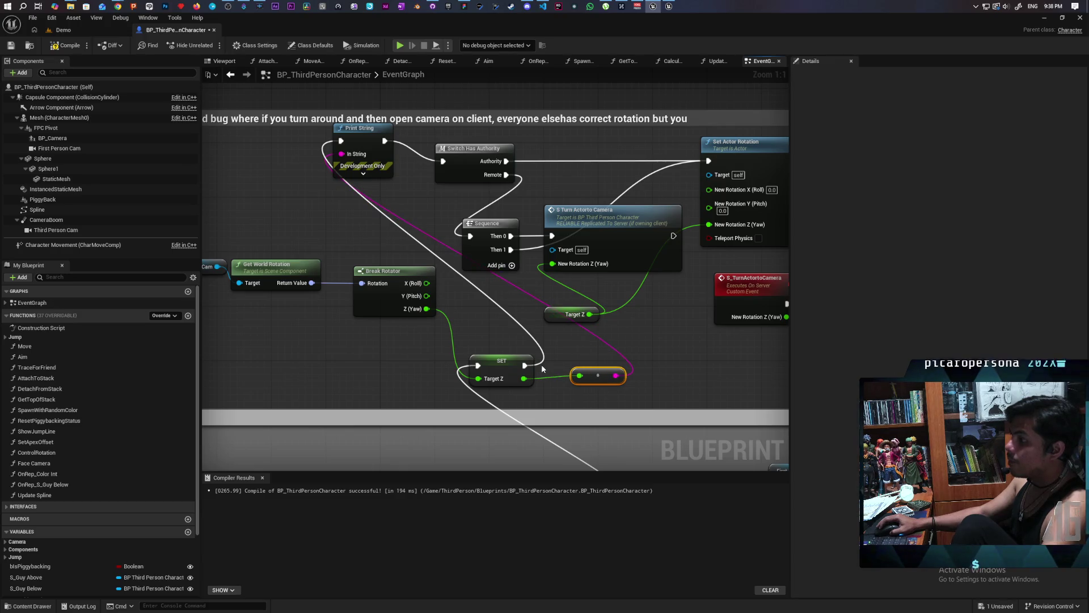
pyautogui.moveTo(523, 365); pyautogui.dragTo(443, 162)
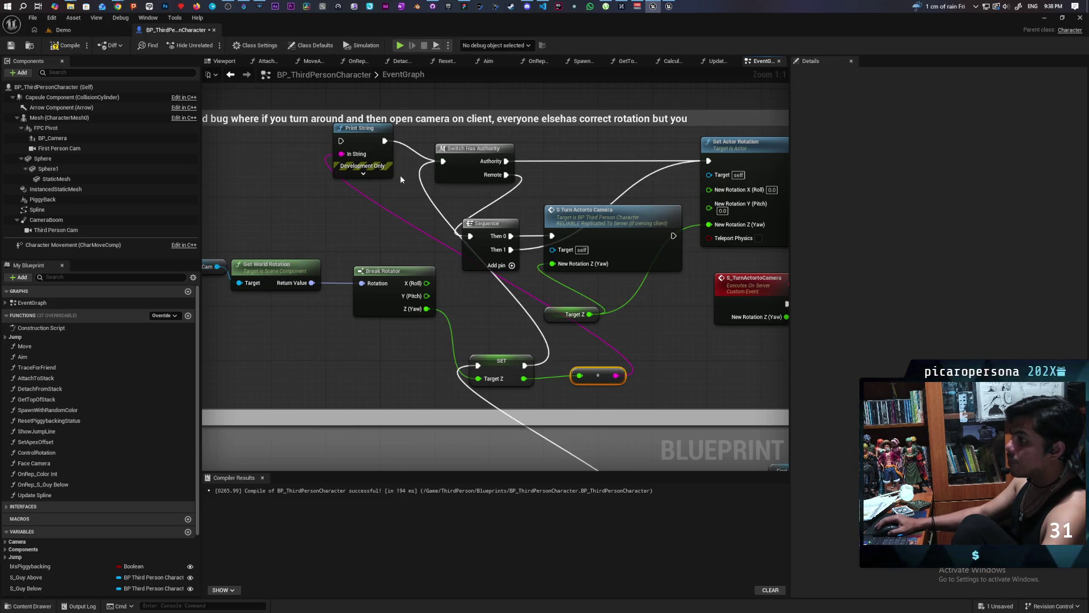
pyautogui.press('Delete')
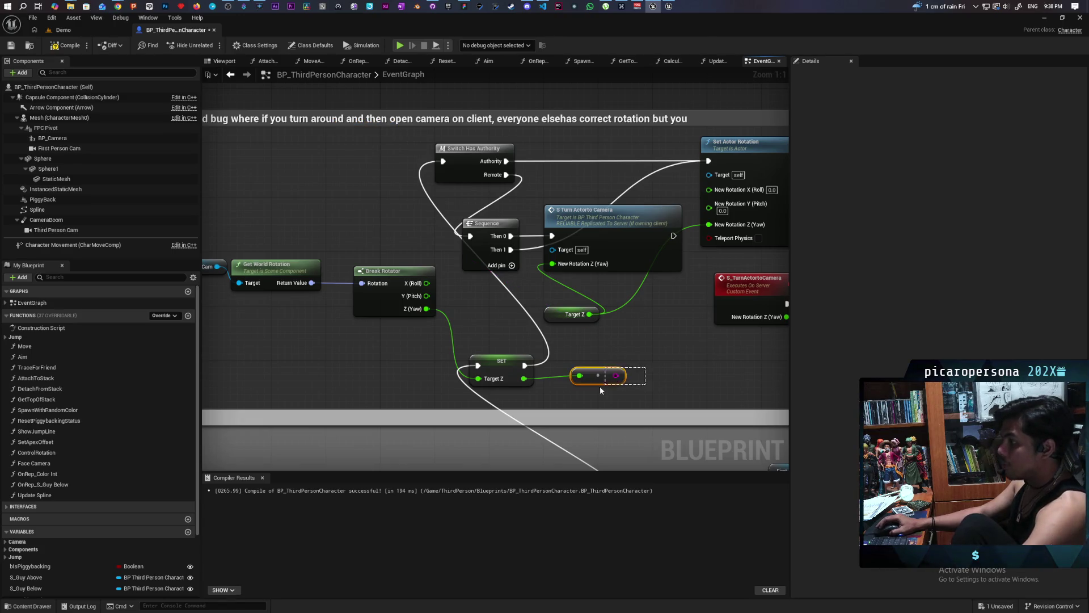
# Reposition SET and the camera rotation-reading nodes beside Switch Has Authority
pyautogui.scroll(-3)
pyautogui.moveTo(551, 279); pyautogui.dragTo(469, 141)
pyautogui.moveTo(512, 290); pyautogui.dragTo(539, 261)
pyautogui.moveTo(556, 214); pyautogui.dragTo(542, 168)
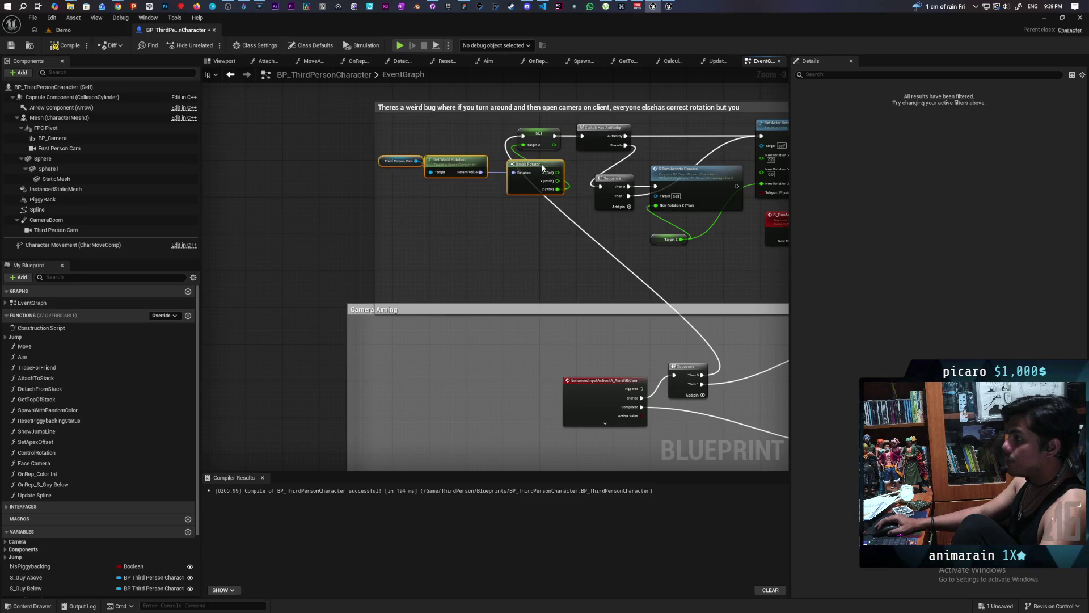
# Move the rotation-bug comment into place and extend its left edge
pyautogui.scroll(-3)
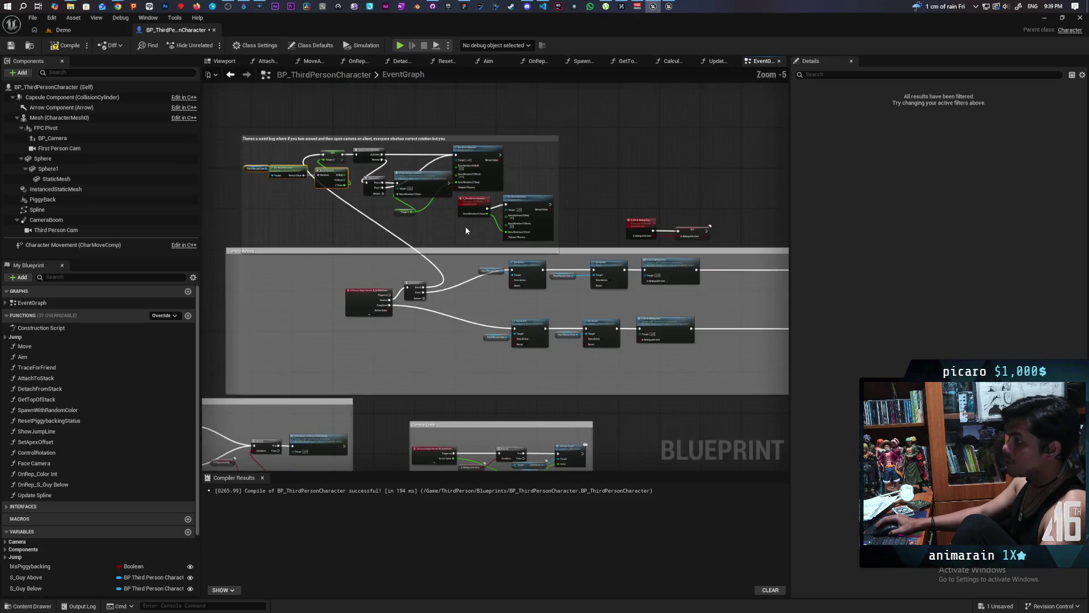
pyautogui.moveTo(533, 184); pyautogui.dragTo(708, 139)
pyautogui.click(471, 195)
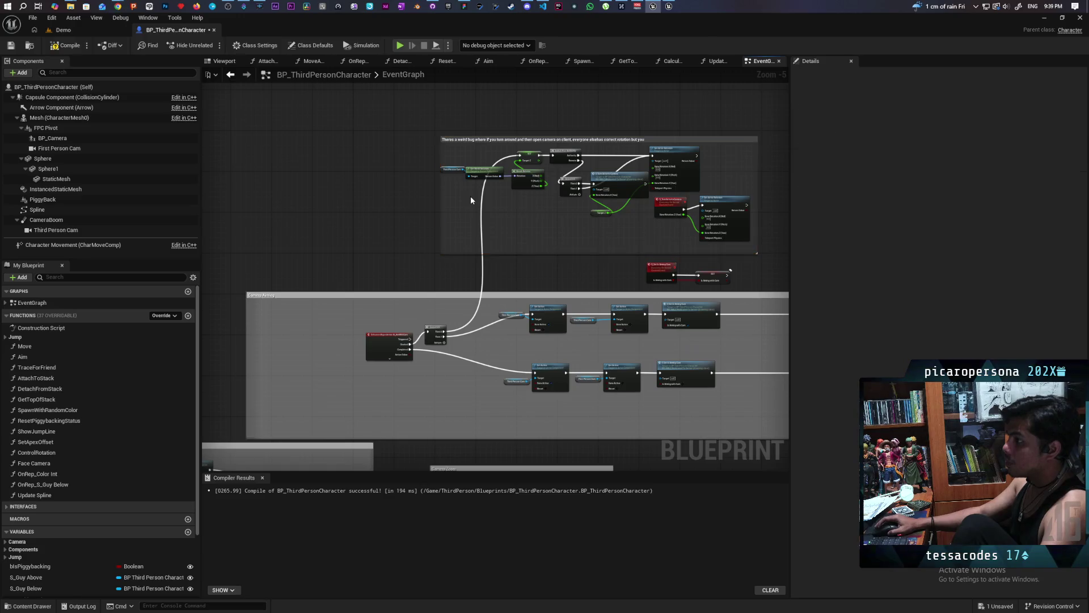
pyautogui.scroll(3)
pyautogui.moveTo(410, 248); pyautogui.dragTo(468, 338)
# Extend the comment's right edge around all rotation nodes and save the blueprint
pyautogui.moveTo(553, 340); pyautogui.dragTo(511, 285)
pyautogui.scroll(-3)
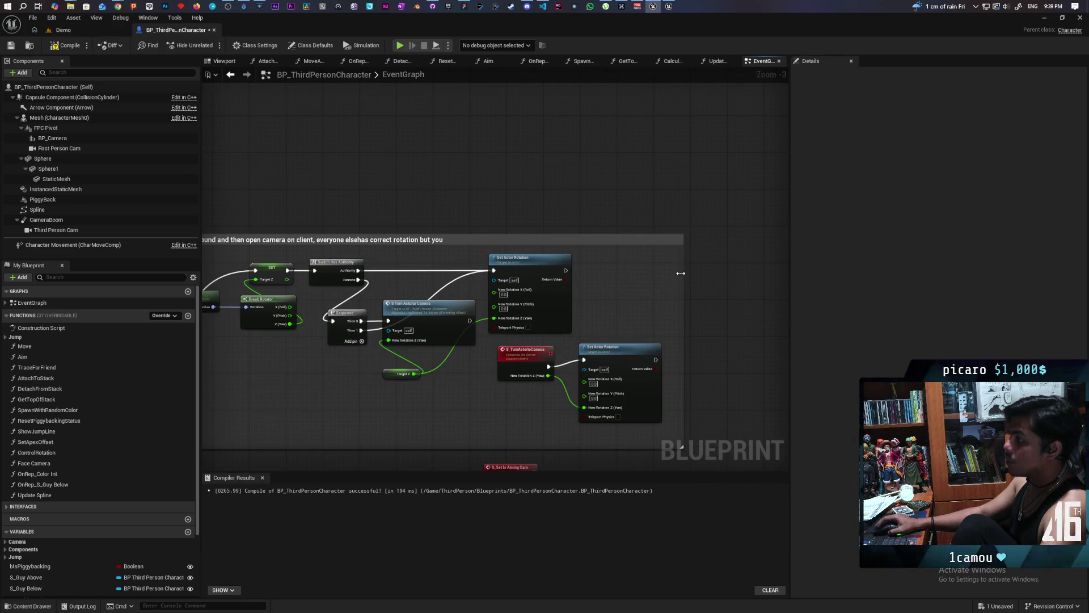
pyautogui.moveTo(680, 273); pyautogui.dragTo(716, 265)
pyautogui.moveTo(453, 254); pyautogui.dragTo(693, 240)
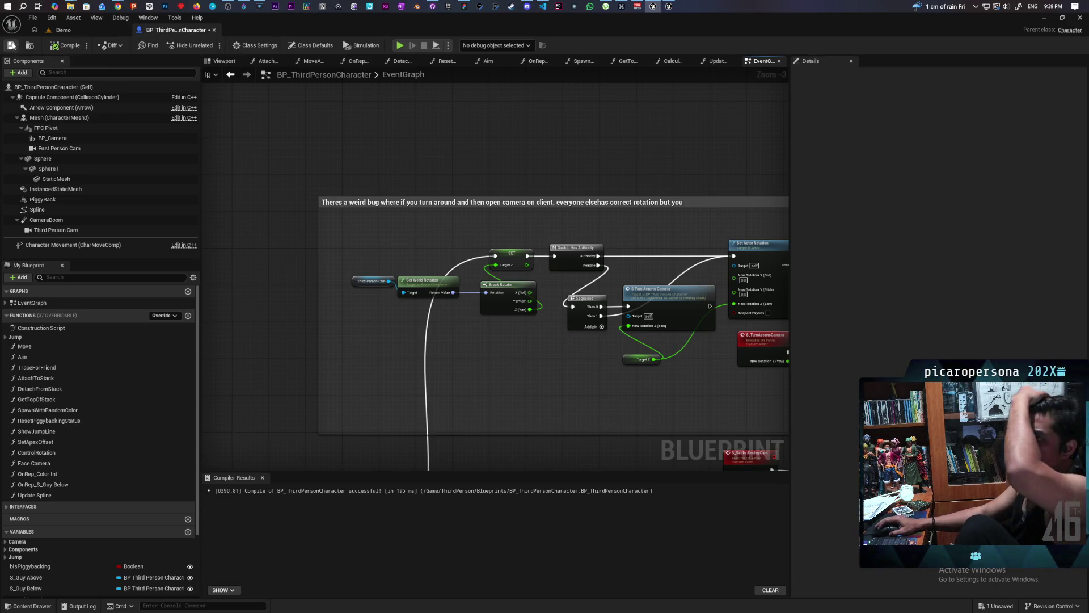
pyautogui.hotkey('ctrl', 's')
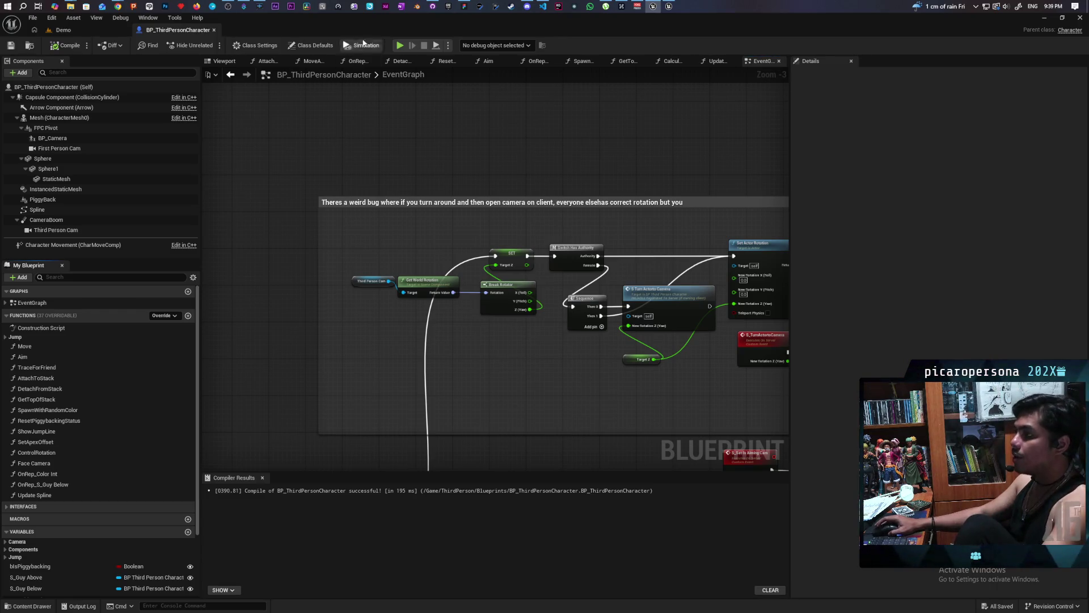
# Shrink the Blueprint editor to a floating window and start a play test of the Demo level
pyautogui.moveTo(368, 16); pyautogui.dragTo(768, 95)
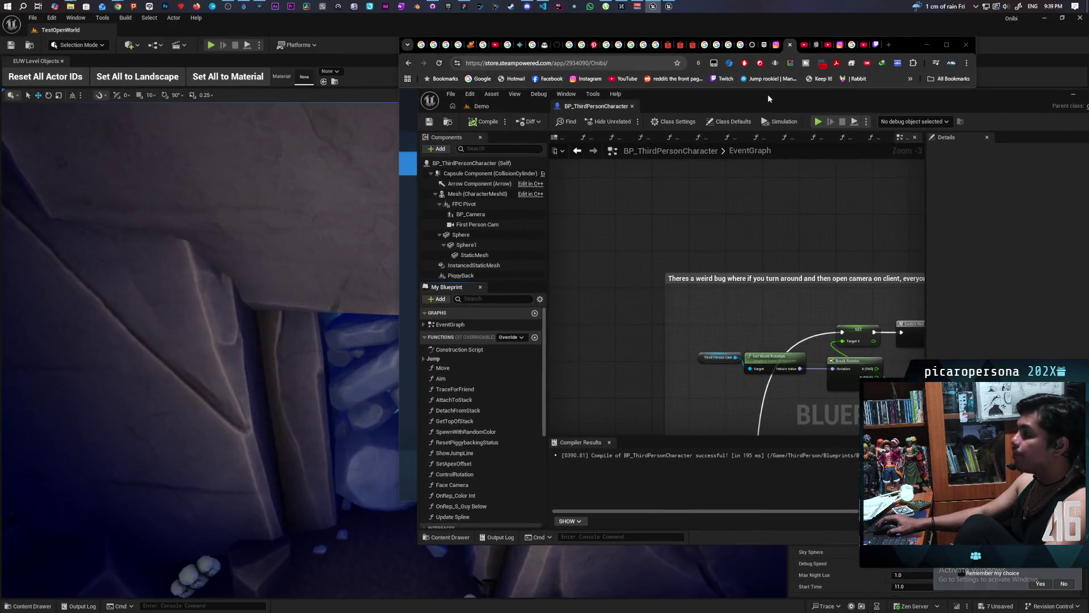
pyautogui.click(528, 104)
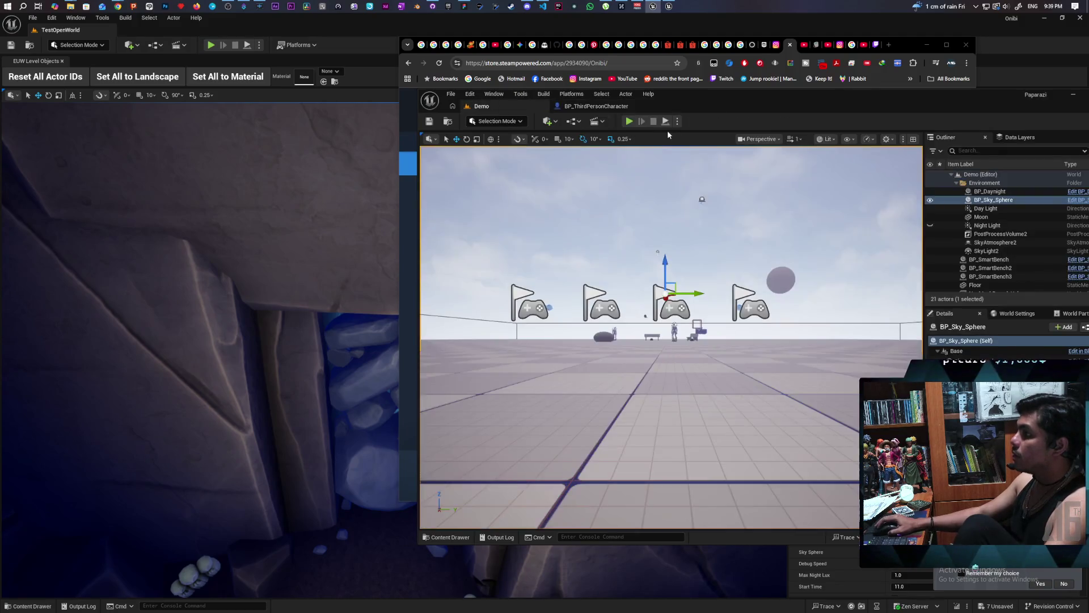
pyautogui.click(628, 122)
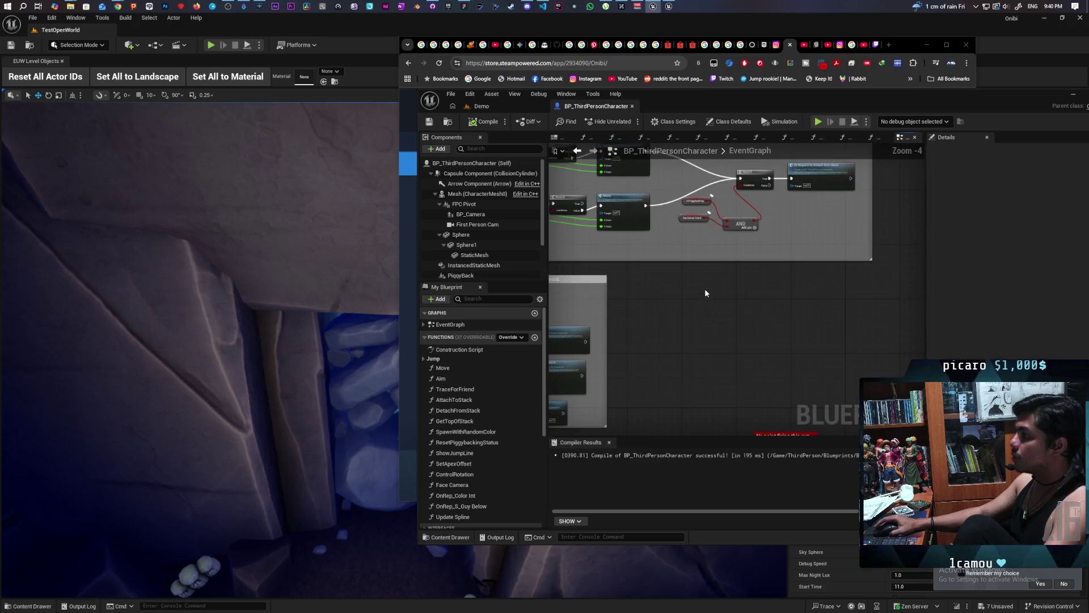
# Move the Guy Below Valid and Is Piggybacking getters neatly beside the AND node
pyautogui.scroll(3)
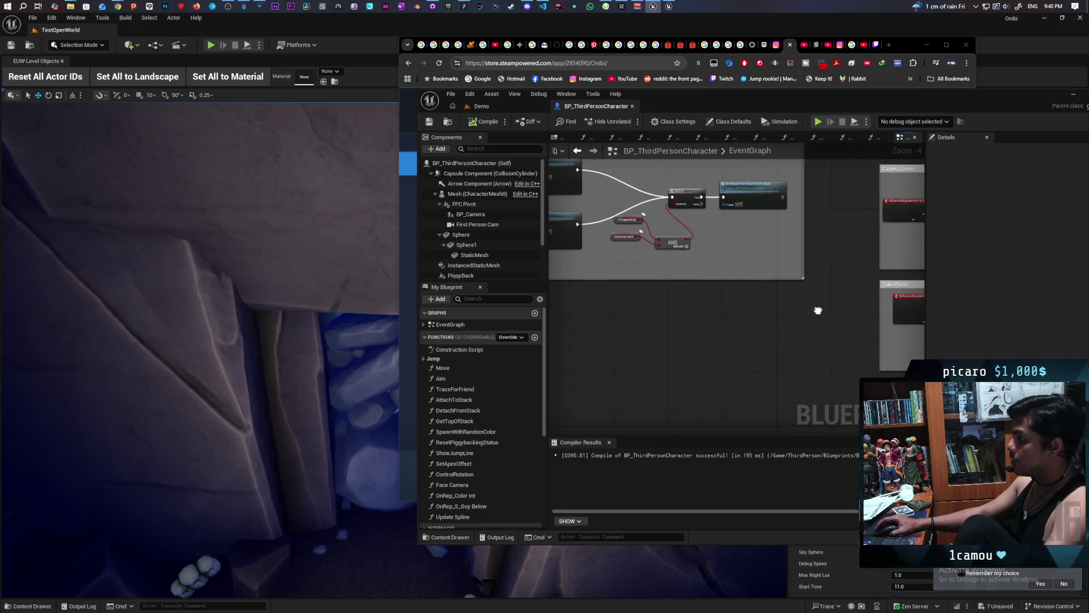
pyautogui.scroll(3)
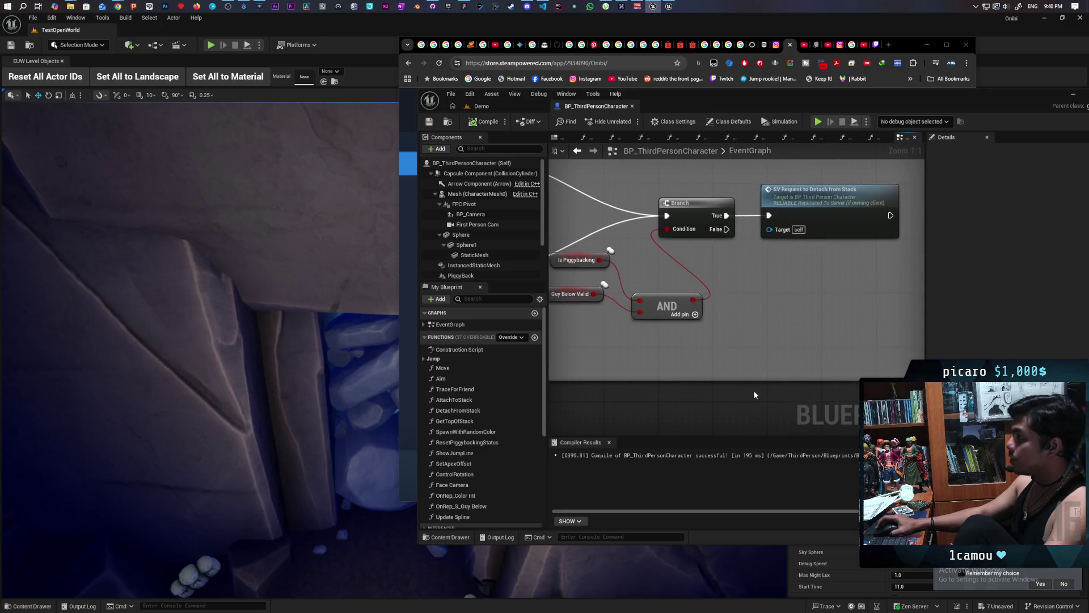
pyautogui.scroll(-3)
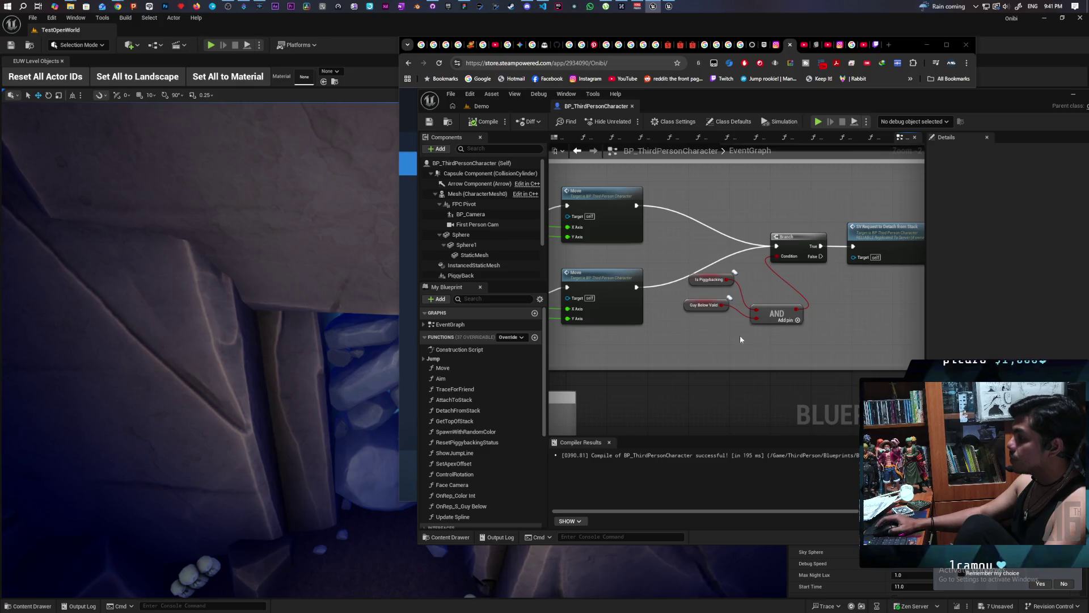
pyautogui.scroll(3)
pyautogui.moveTo(688, 311); pyautogui.dragTo(688, 358)
pyautogui.moveTo(691, 272); pyautogui.dragTo(695, 321)
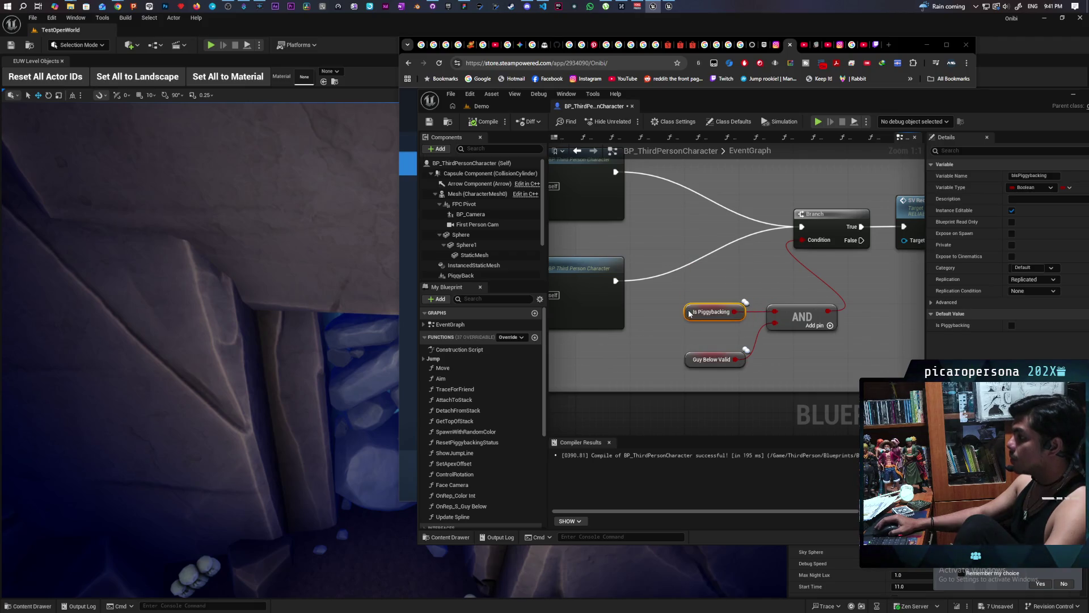
# Bring the Movement Input group into view, save the blueprint, and select Is Aiming with Cam
pyautogui.scroll(-3)
pyautogui.moveTo(801, 330); pyautogui.dragTo(727, 319)
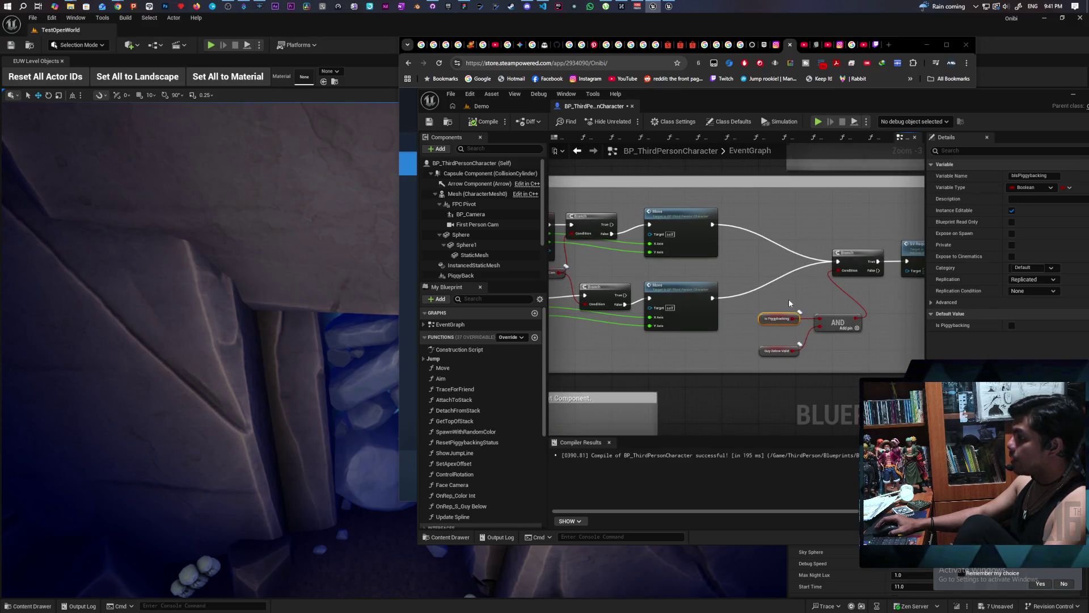
pyautogui.moveTo(789, 303); pyautogui.dragTo(856, 291)
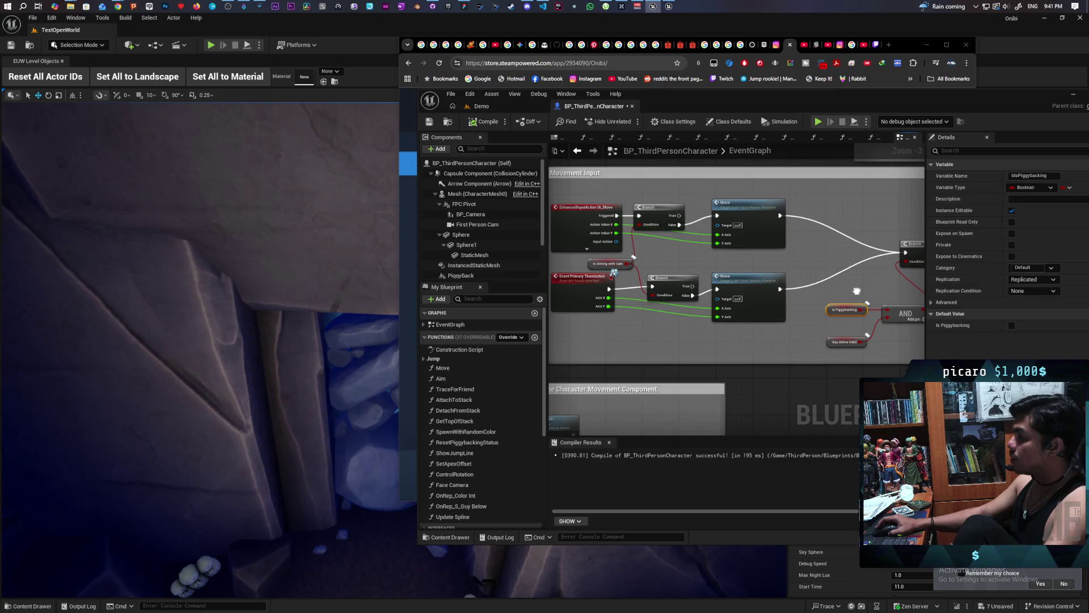
pyautogui.moveTo(624, 316); pyautogui.dragTo(727, 293)
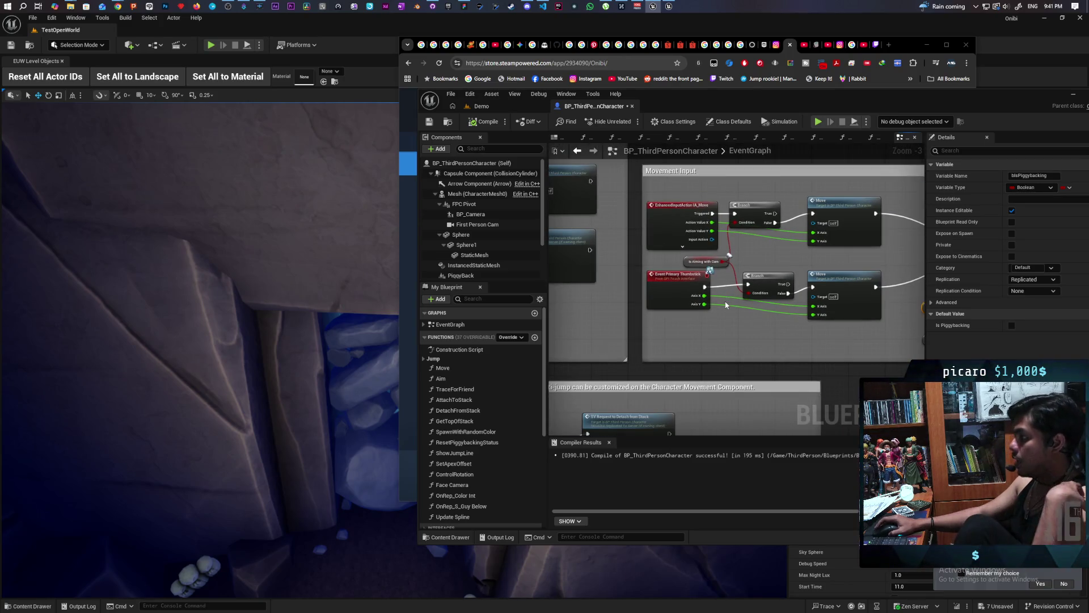
pyautogui.click(430, 126)
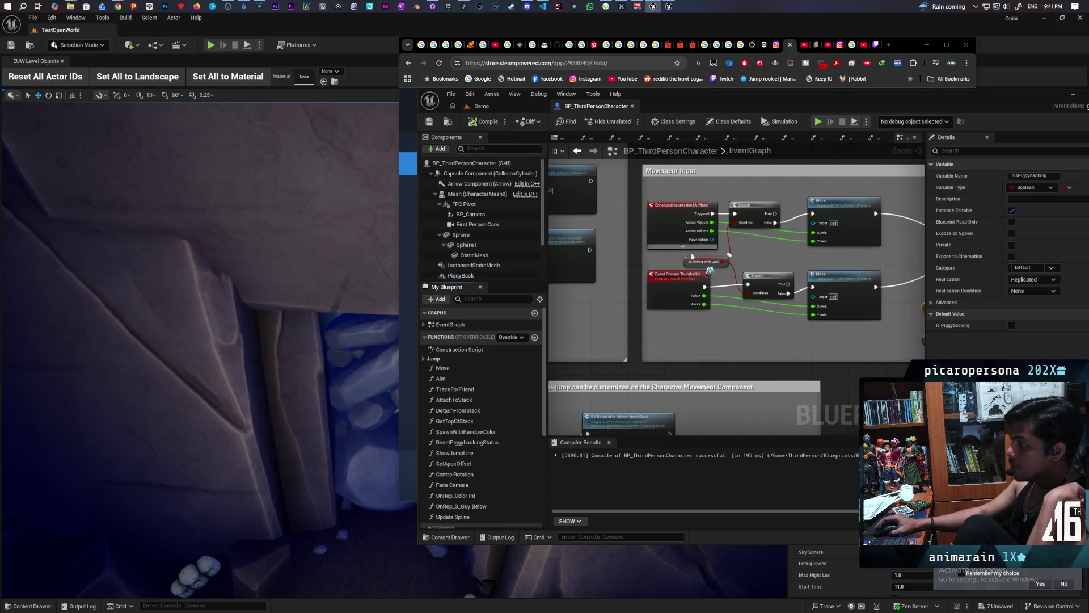
pyautogui.click(719, 261)
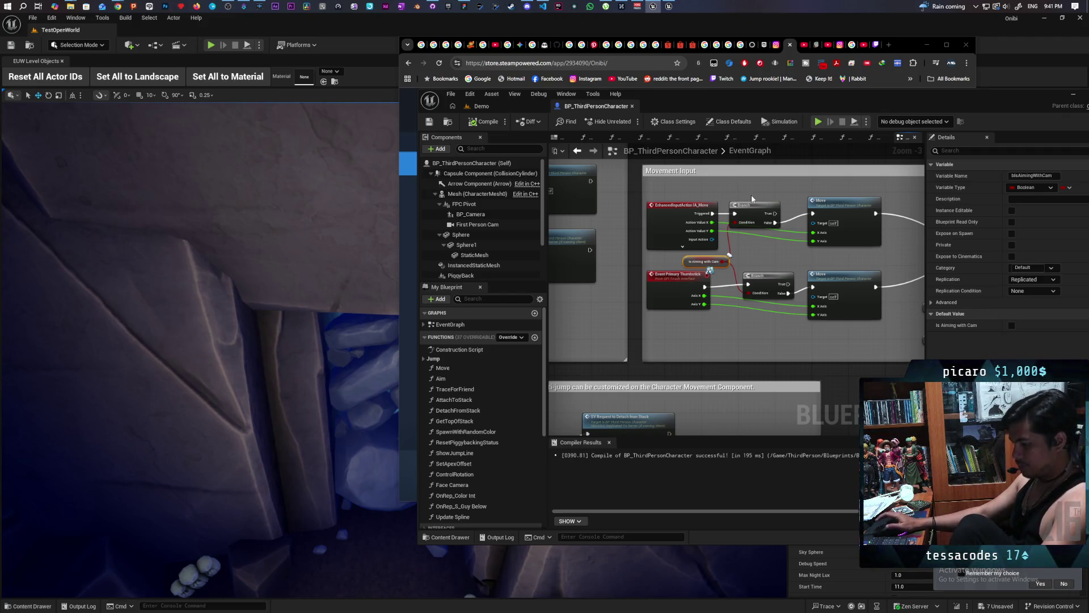
# Commit the BP_ThirdPersonCharacter.uasset change to main as 'Cleaned up TPC' and push to origin
pyautogui.click(433, 7)
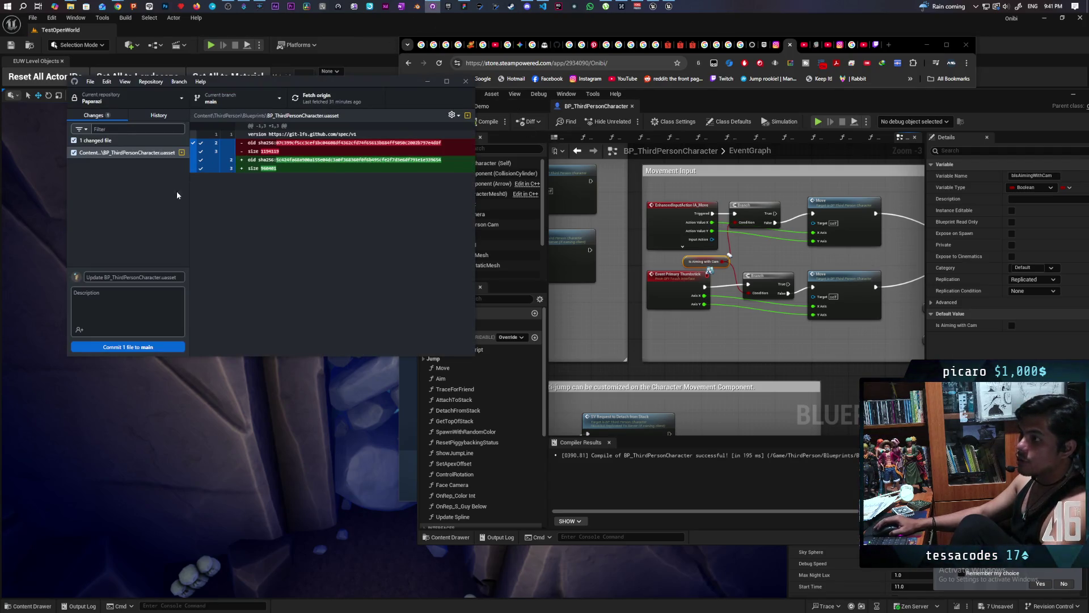
pyautogui.write('Cleaned')
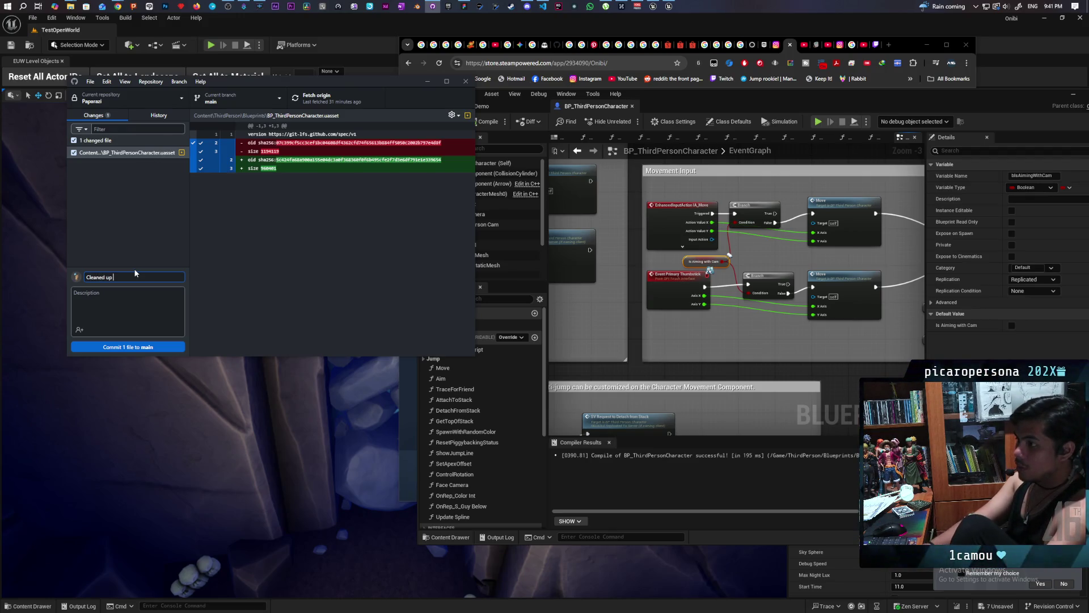
pyautogui.write(' up')
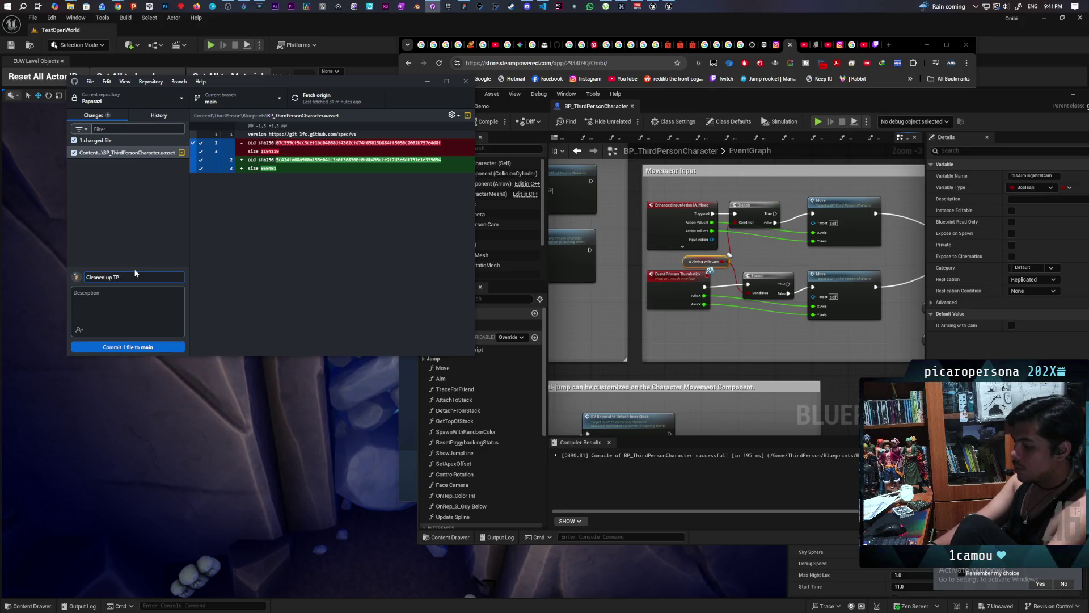
pyautogui.click(146, 347)
pyautogui.hotkey('ctrl', 'p')
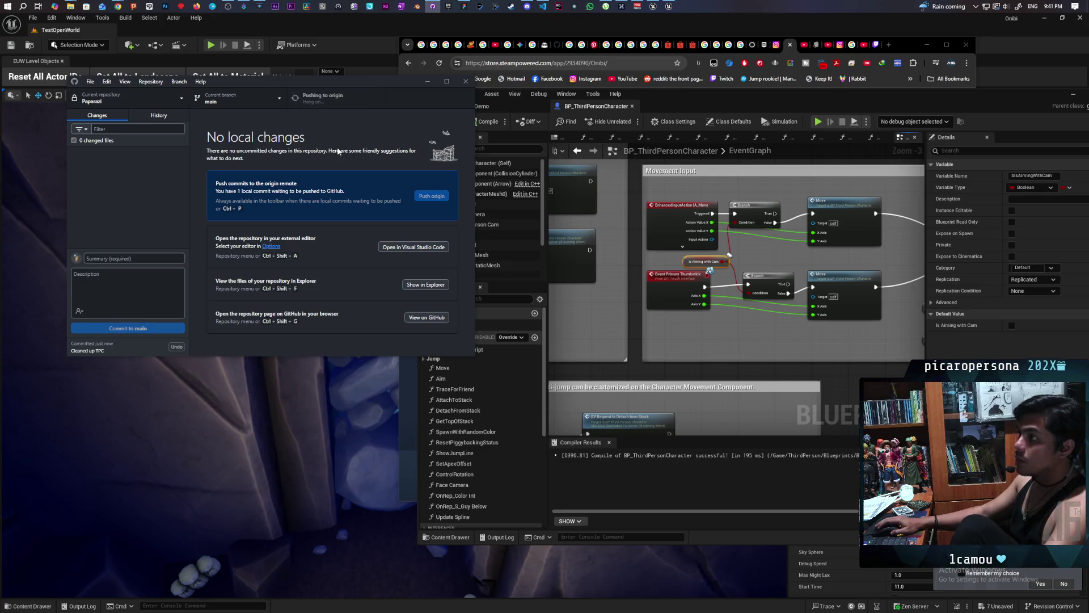
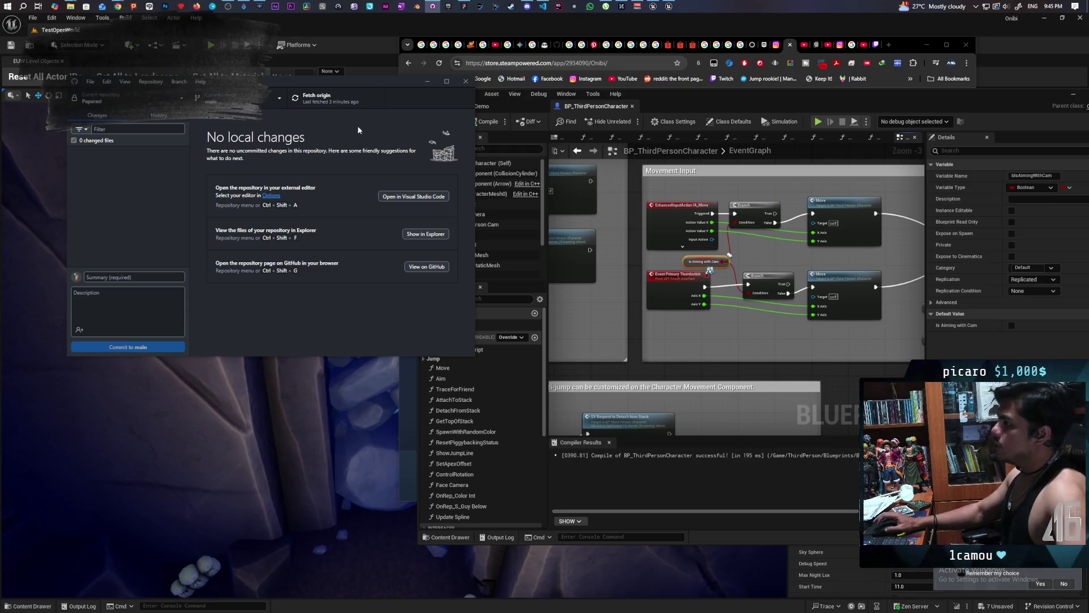
# Cycle through Chrome windows and minimize the Twitch stream video window
pyautogui.moveTo(117, 4)
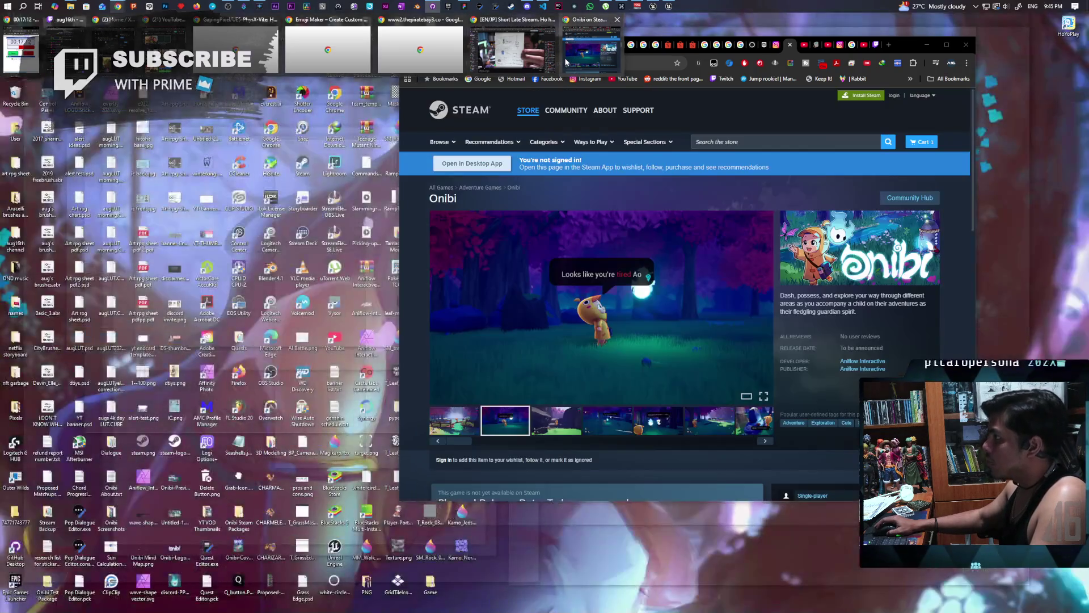
pyautogui.click(566, 61)
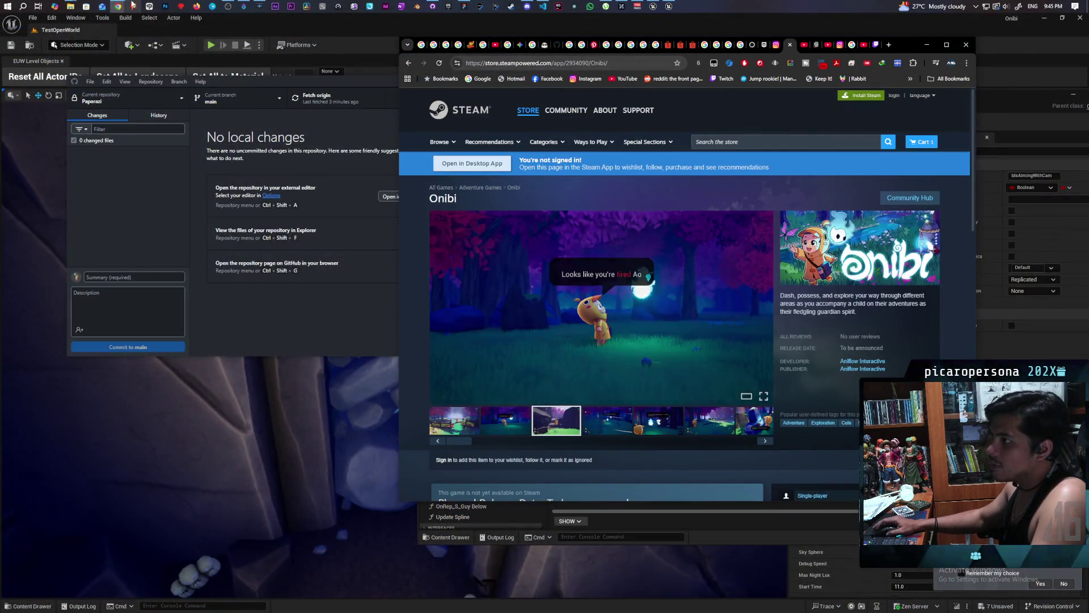
pyautogui.moveTo(117, 6)
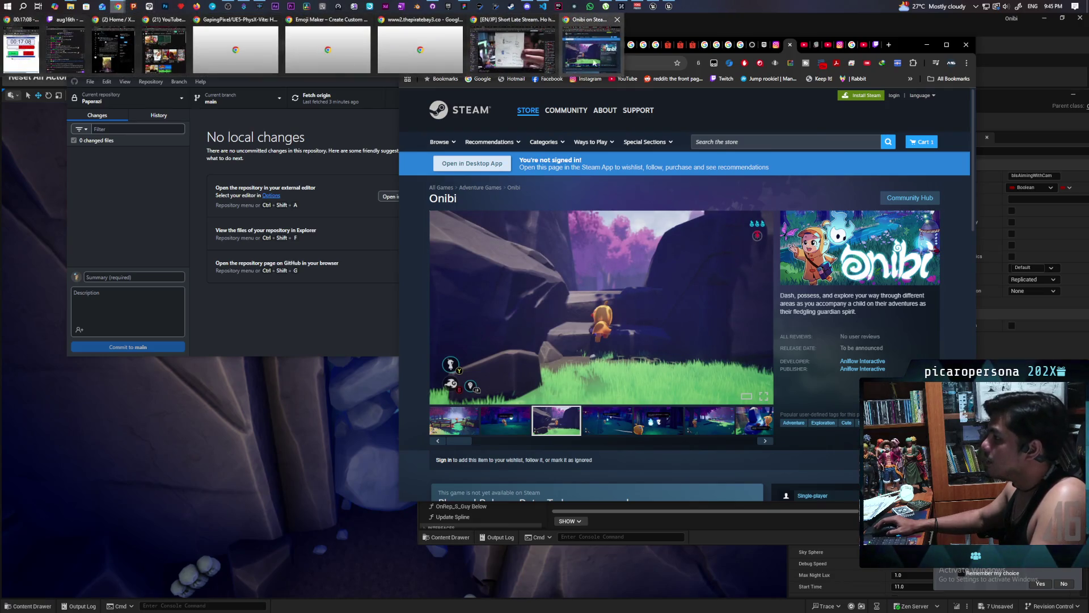
pyautogui.click(512, 51)
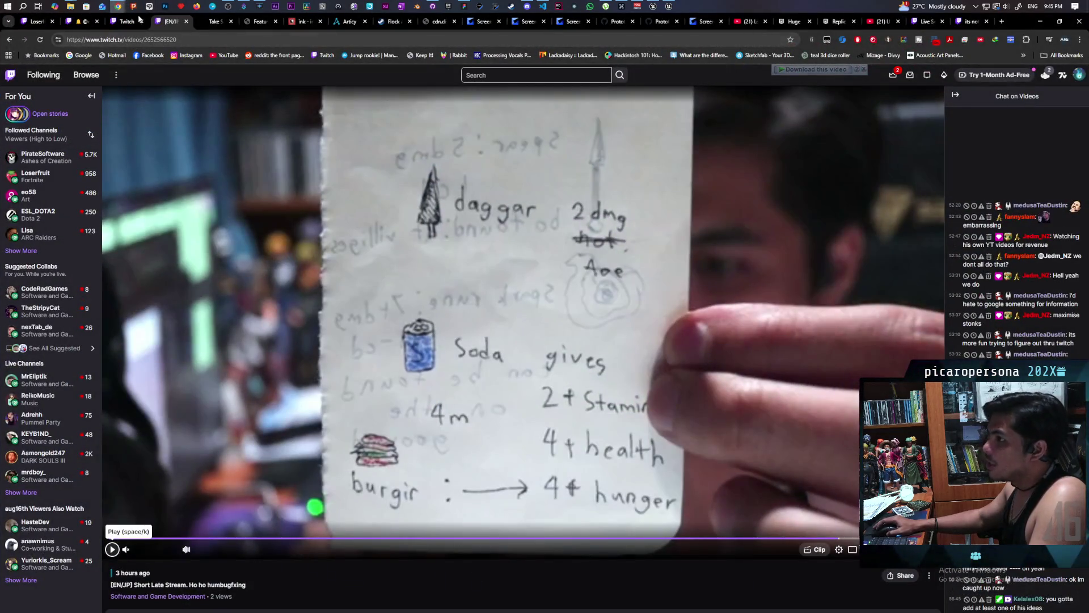
pyautogui.click(1040, 21)
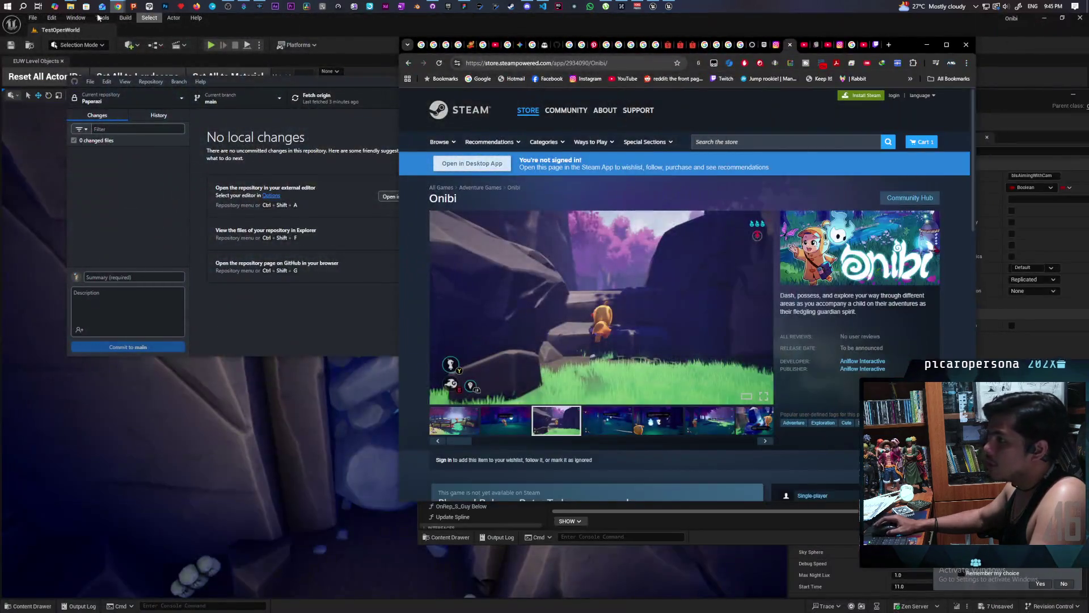
# Step through the YouTube window and Unreal editor, ending with the Onibi Steam page in front
pyautogui.moveTo(118, 6)
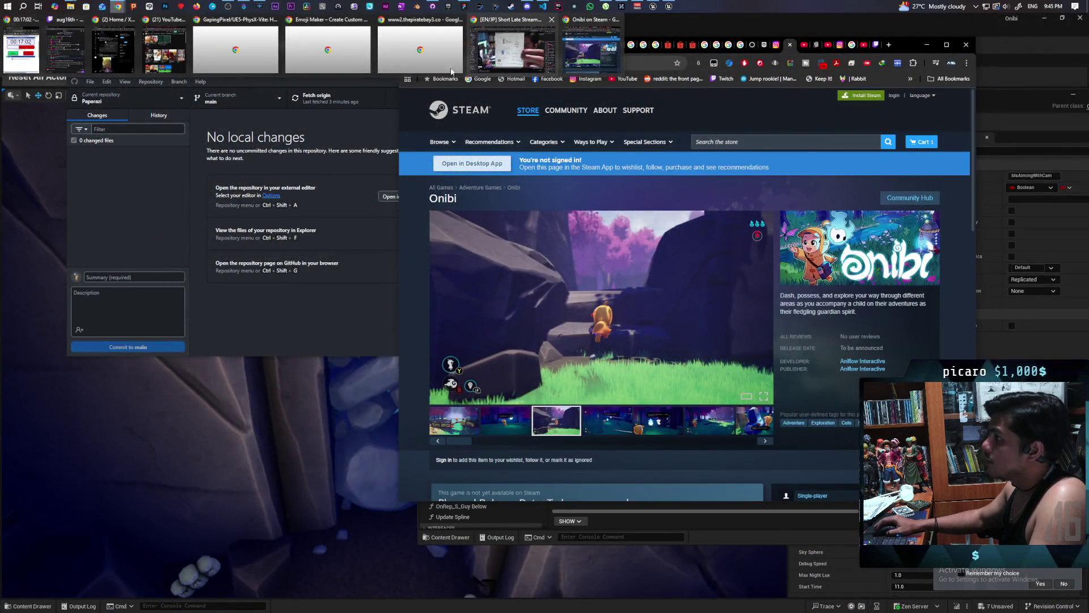
pyautogui.click(164, 50)
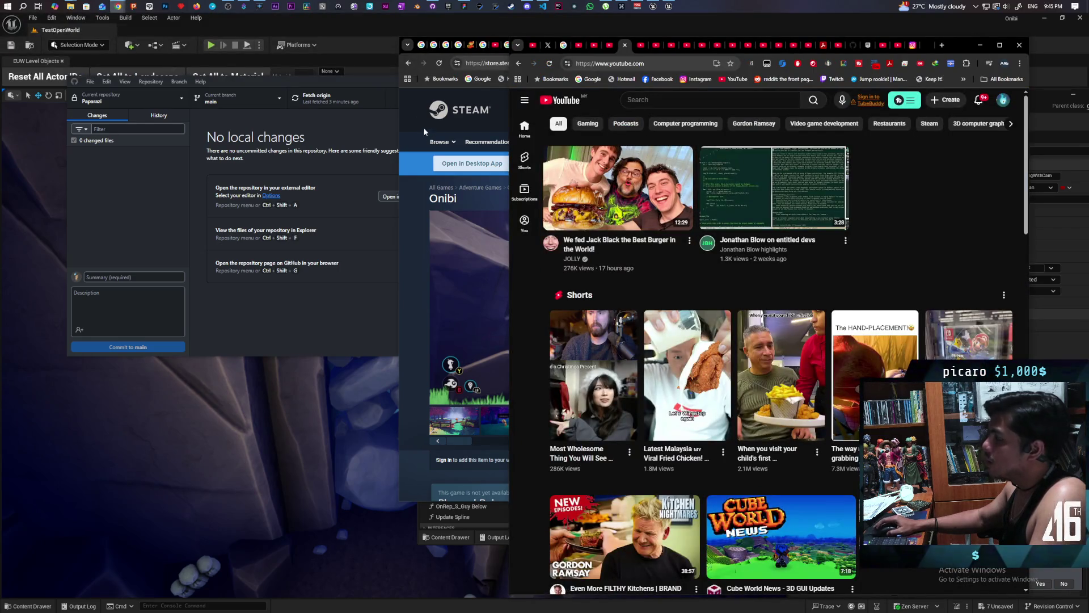
pyautogui.click(361, 25)
pyautogui.moveTo(117, 10)
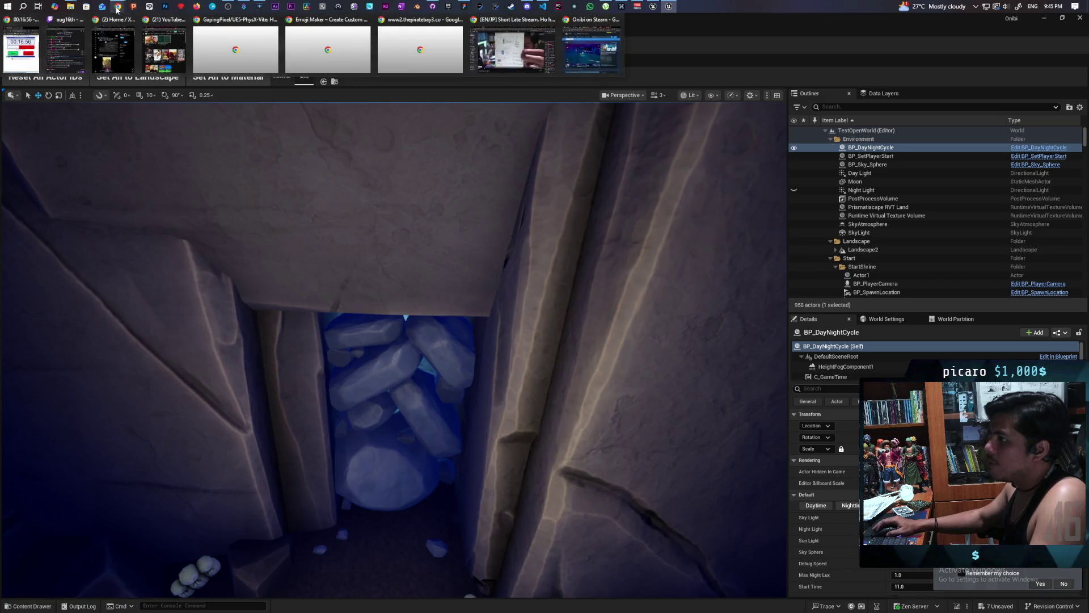
pyautogui.moveTo(152, 54)
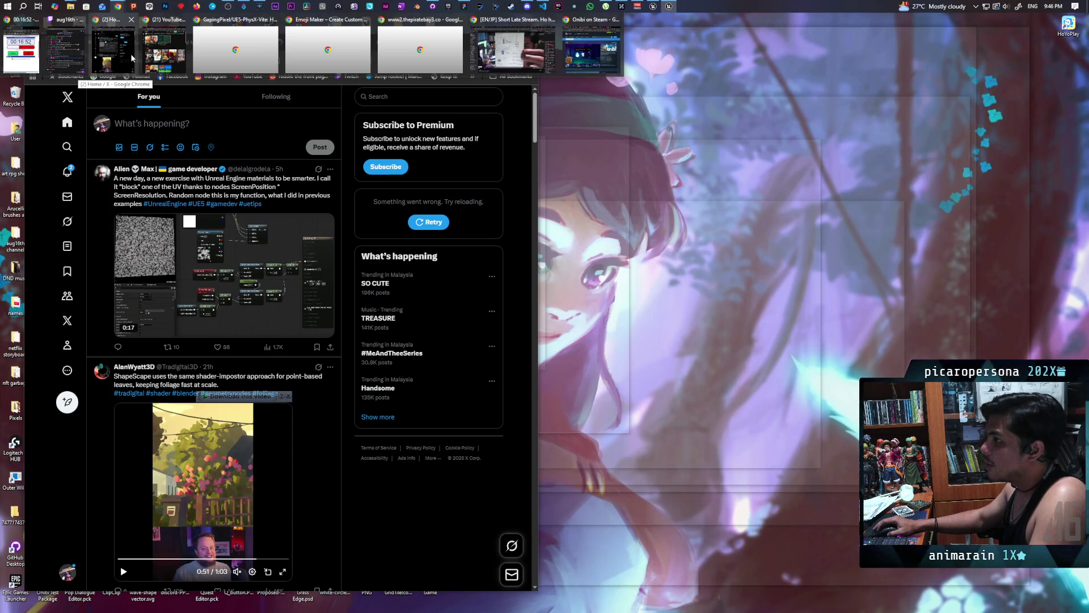
pyautogui.click(592, 49)
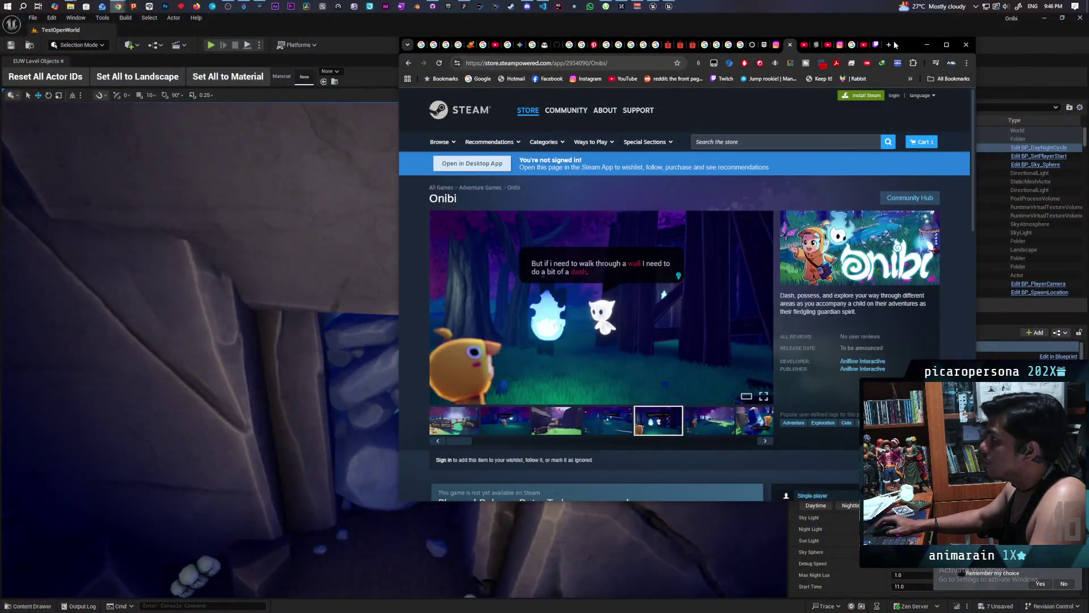
# Open a new blank tab in Chrome with Ctrl+T
pyautogui.hotkey('ctrl', 't')
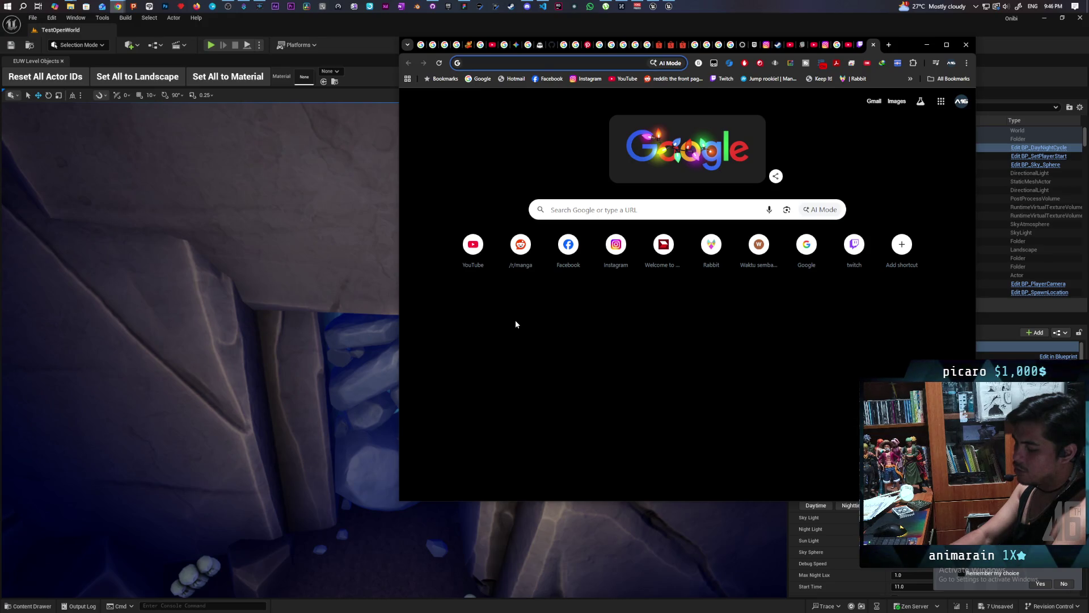
# Search Google for 'version control use with azure devops' and scroll through the results
pyautogui.write('version ')
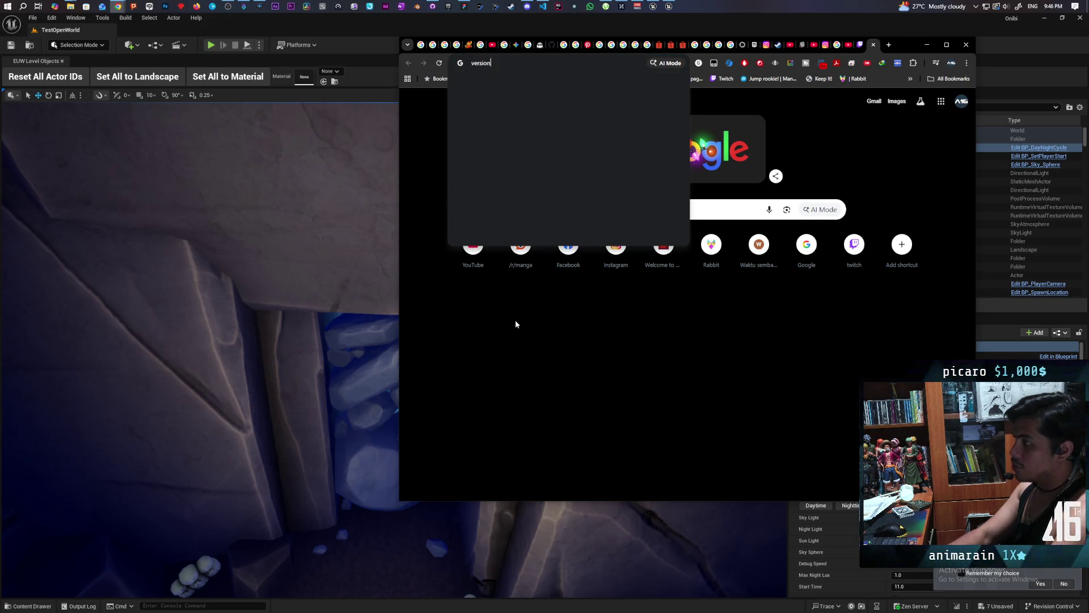
pyautogui.write('contr')
pyautogui.write('ol use w')
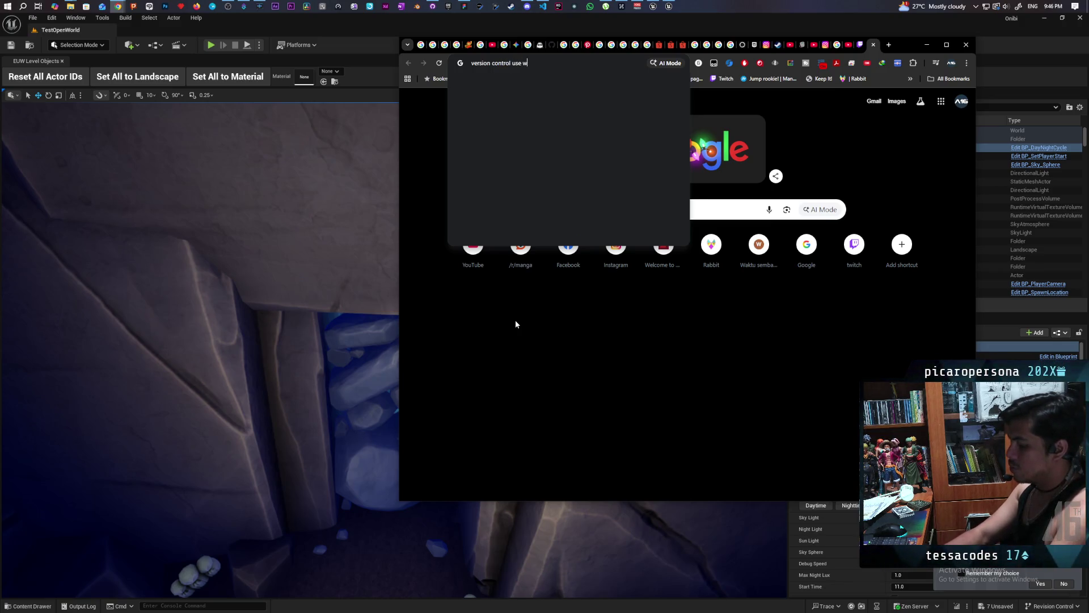
pyautogui.write('ith a')
pyautogui.write('zure de')
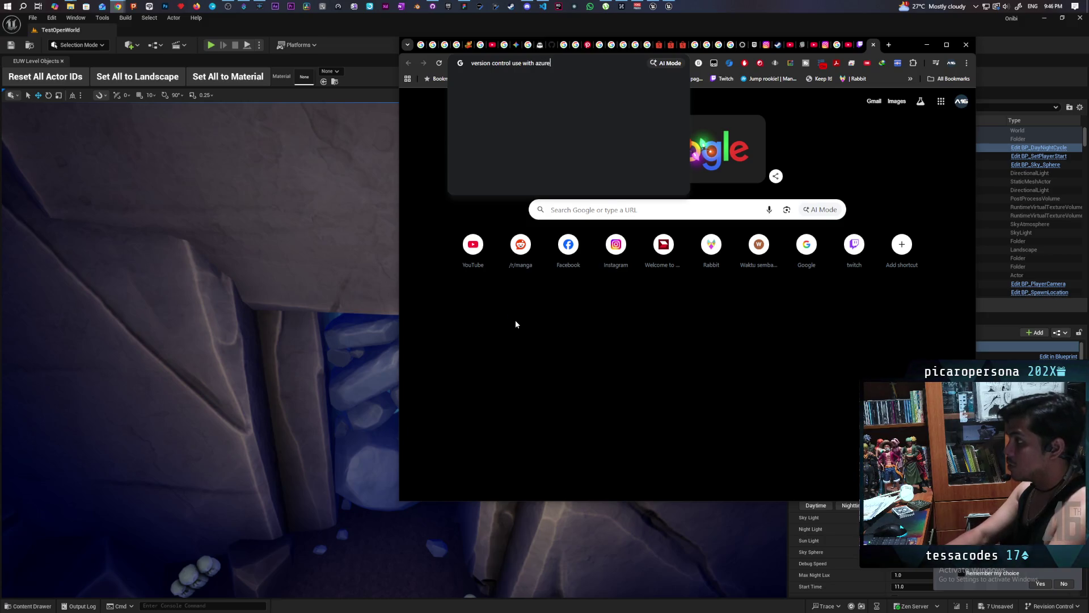
pyautogui.write('vops')
pyautogui.press('Return')
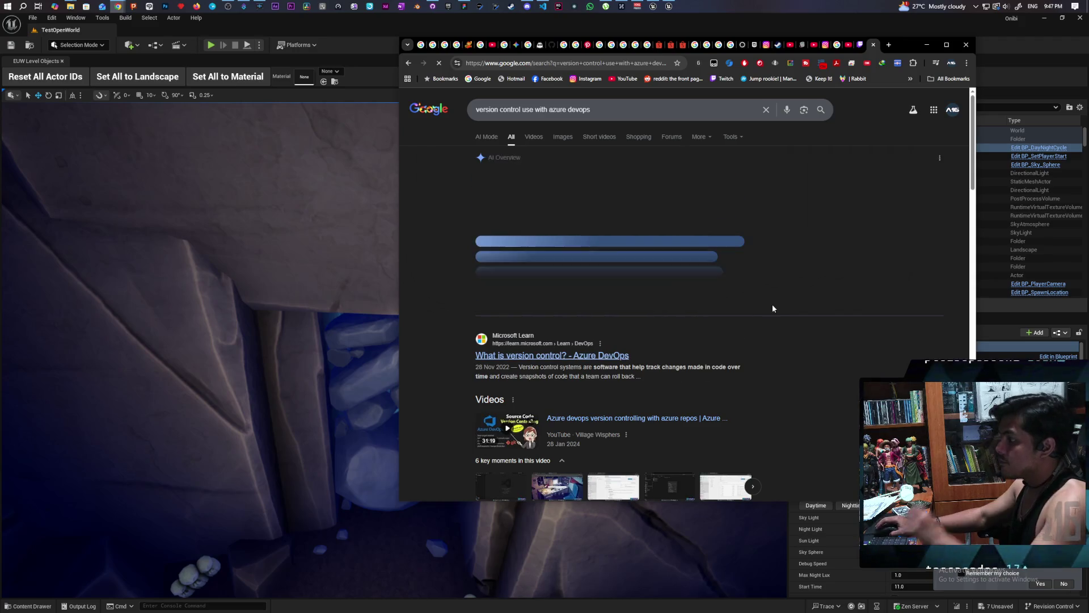
pyautogui.scroll(-3)
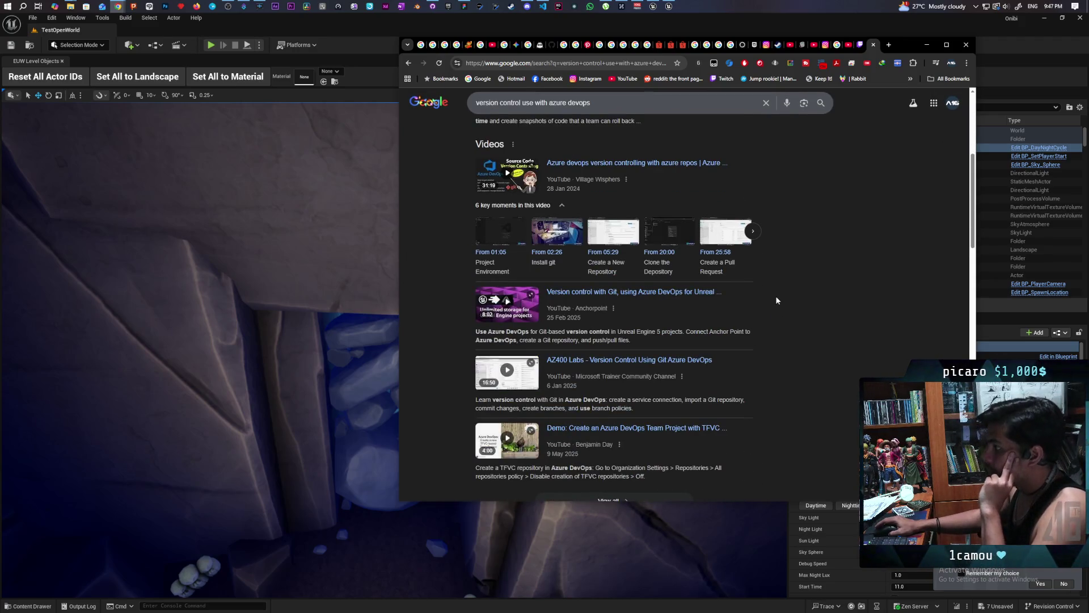
pyautogui.scroll(-3)
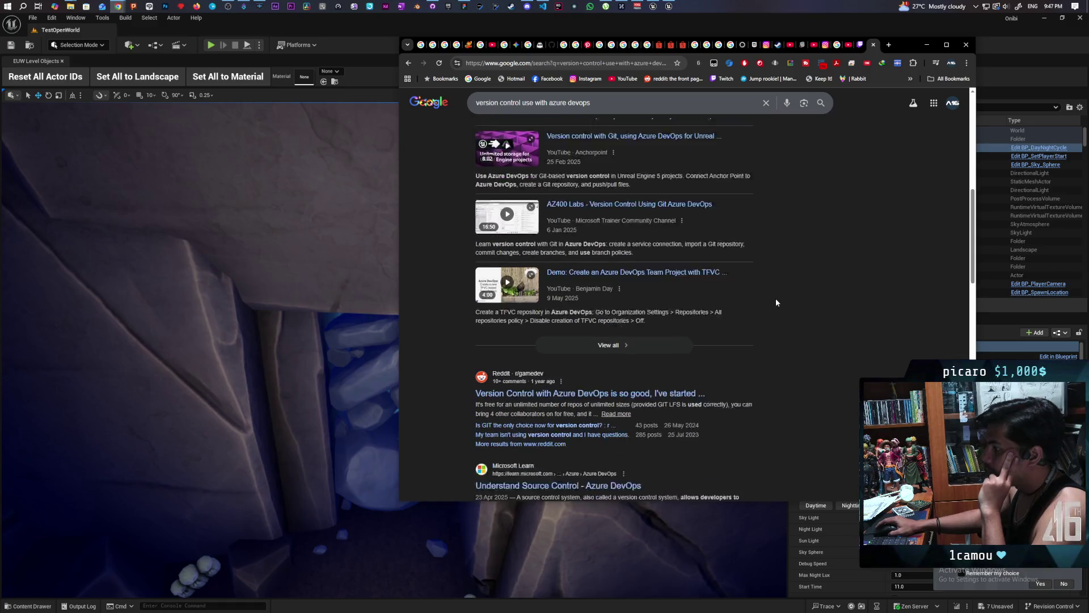
pyautogui.scroll(-3)
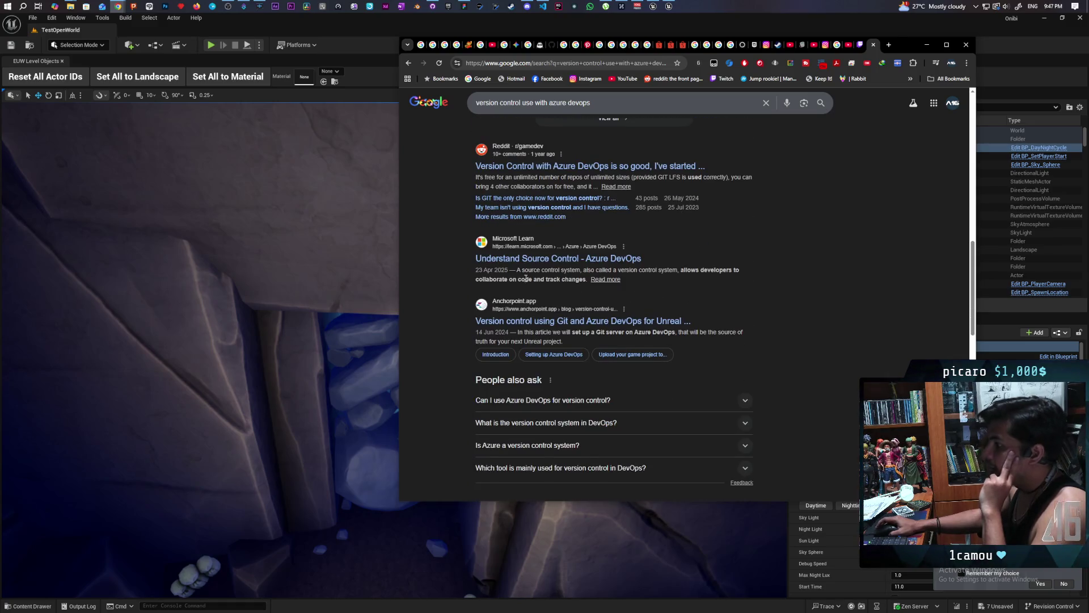
# Open the anchorpoint.app result, skim its 'Version control for artists' home page, then view Pricing
pyautogui.click(531, 322)
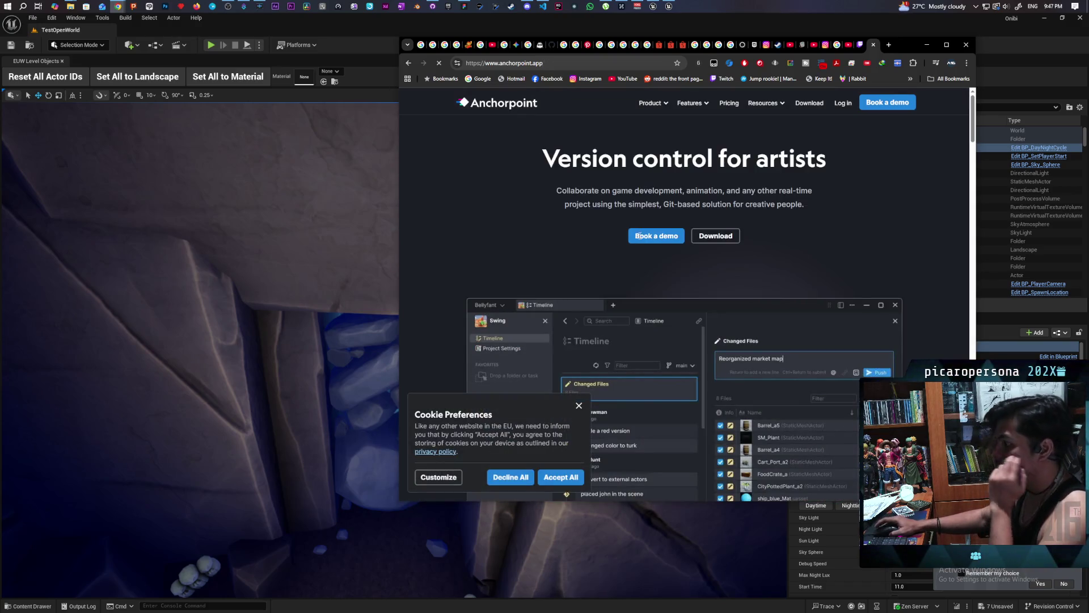
pyautogui.scroll(-3)
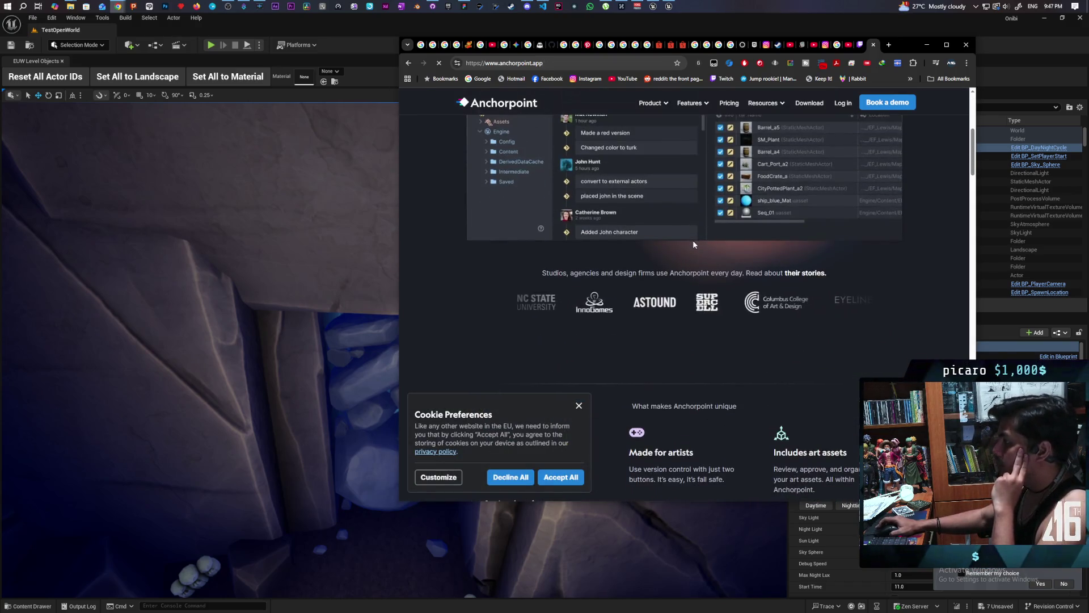
pyautogui.scroll(3)
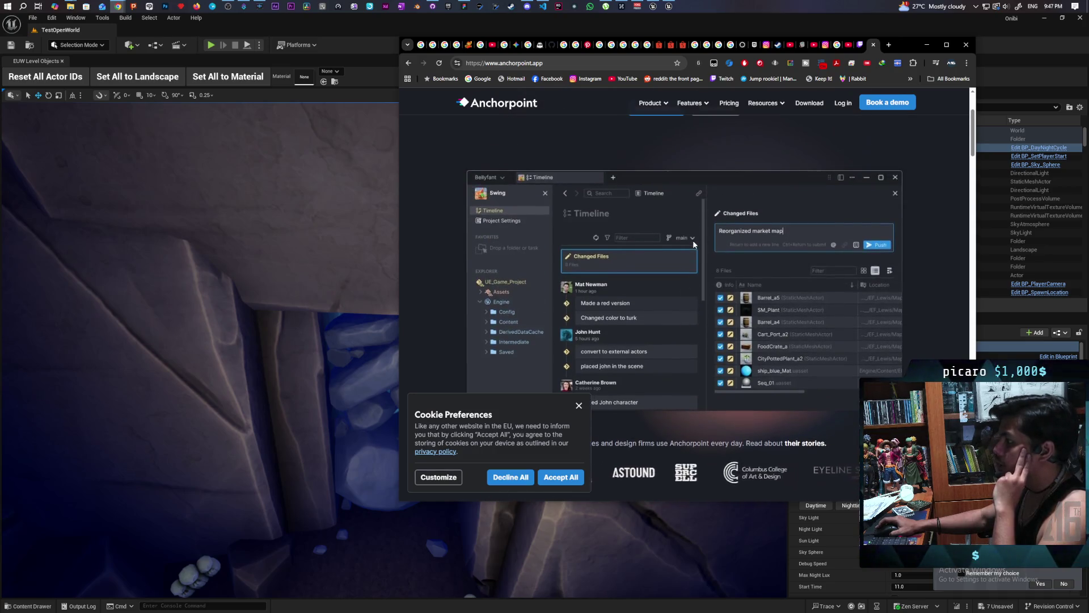
pyautogui.scroll(-3)
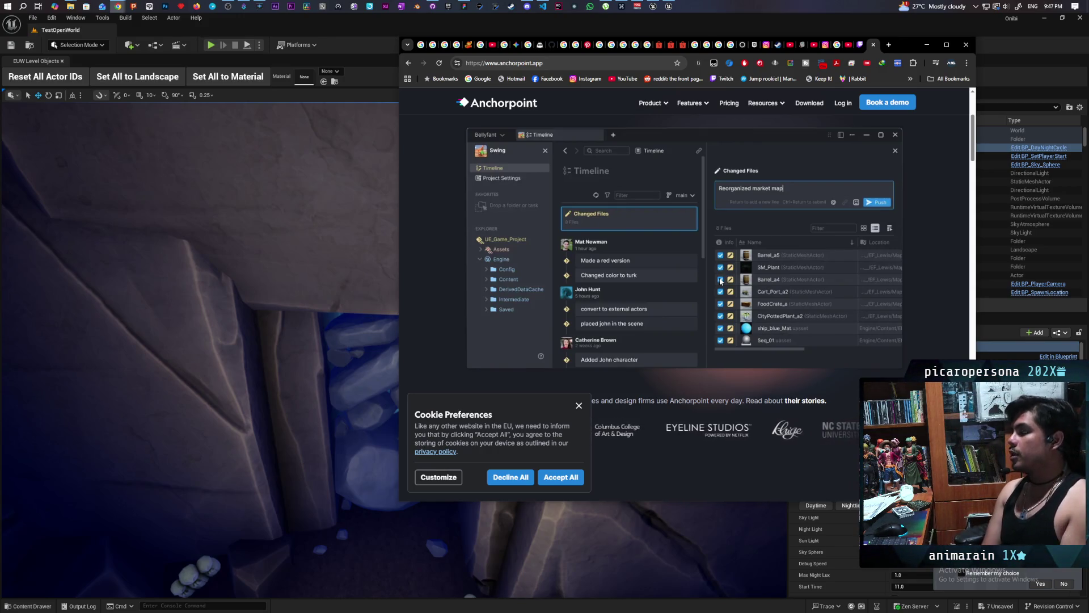
pyautogui.scroll(3)
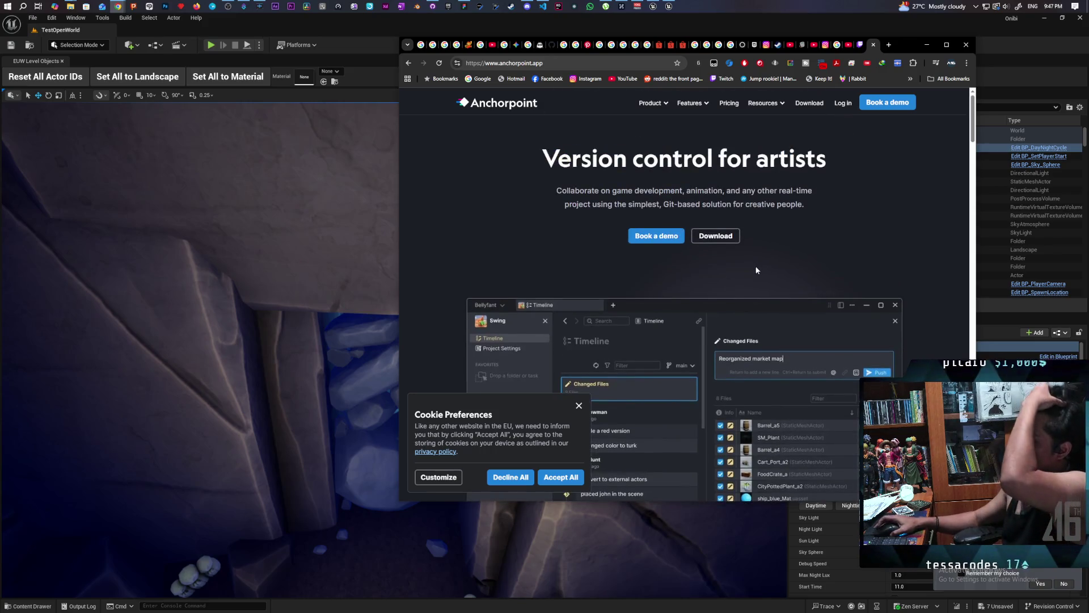
pyautogui.click(729, 105)
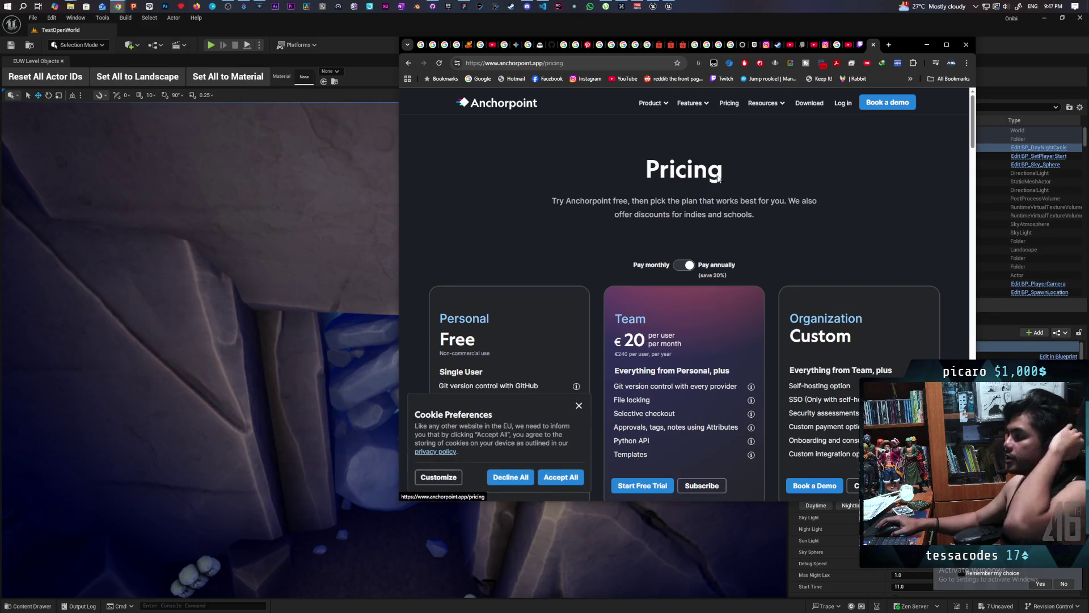
pyautogui.scroll(-3)
pyautogui.scroll(-3)
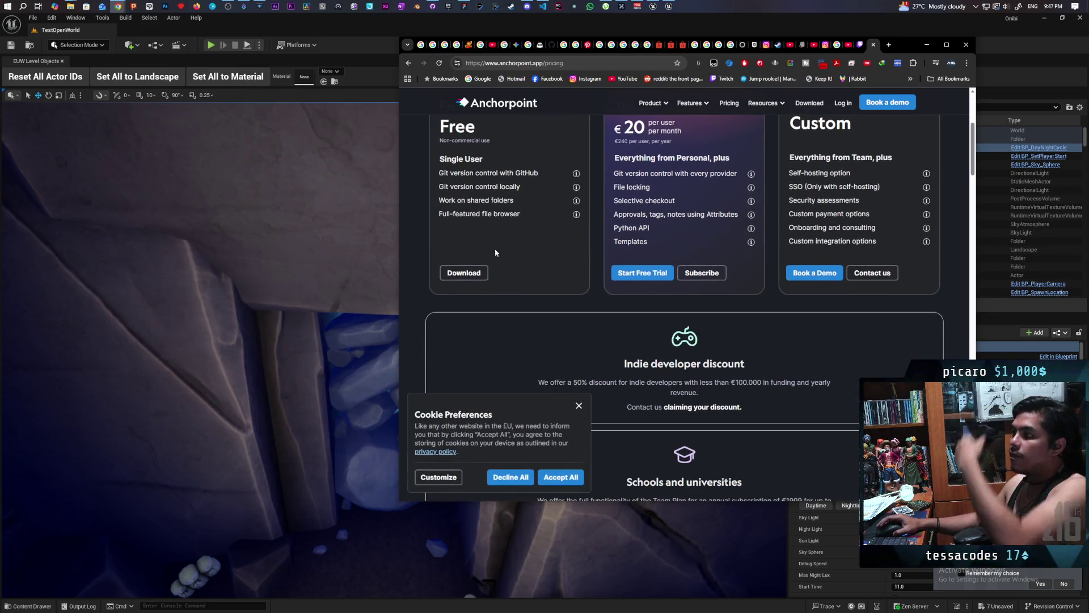
pyautogui.scroll(3)
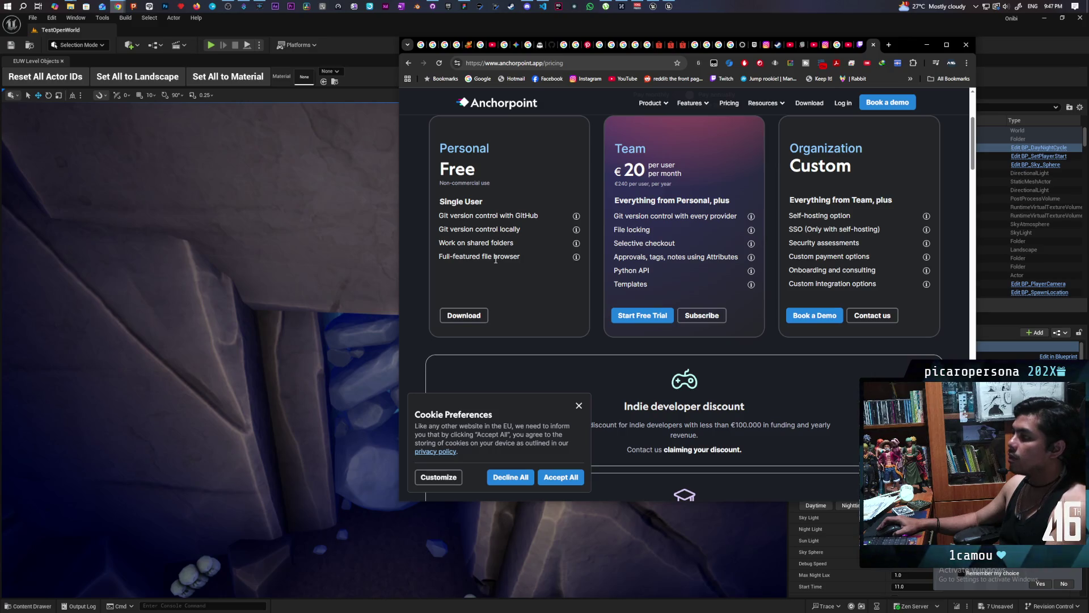
pyautogui.scroll(-3)
pyautogui.scroll(3)
pyautogui.scroll(3)
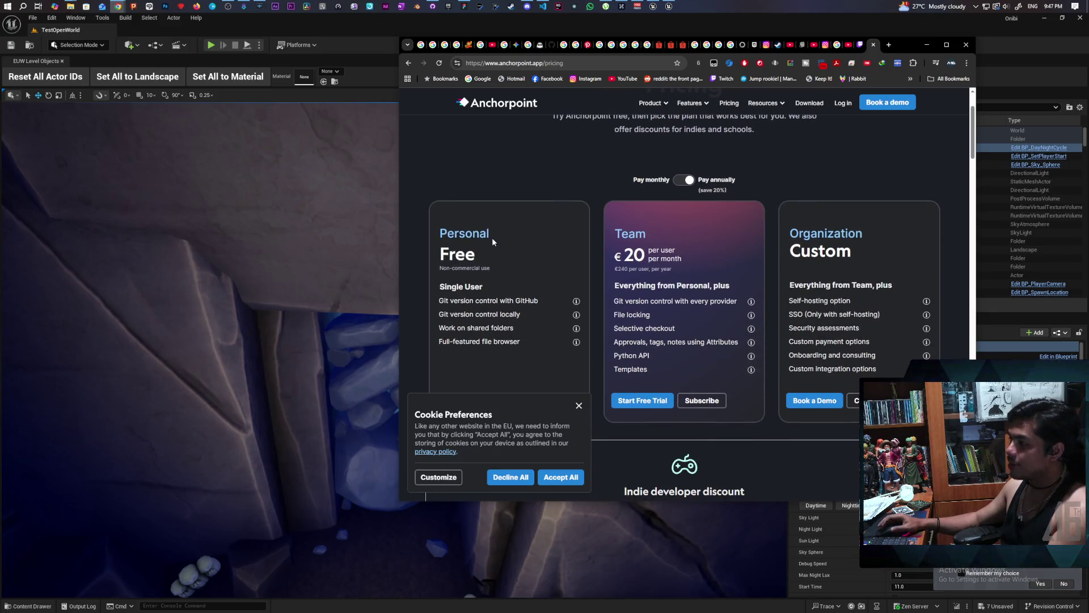
pyautogui.scroll(-3)
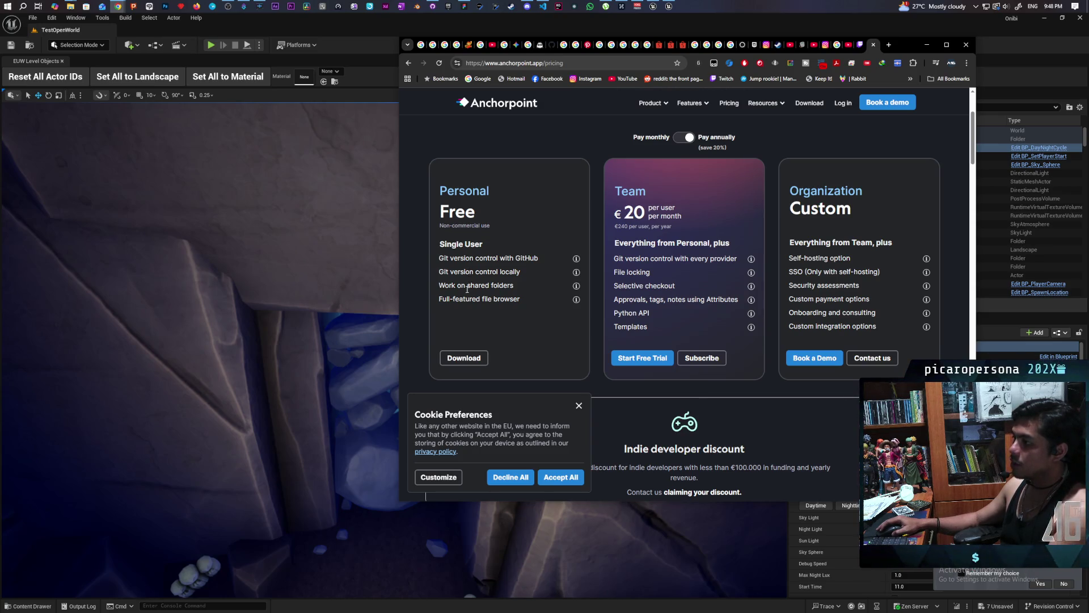
pyautogui.doubleClick(471, 299)
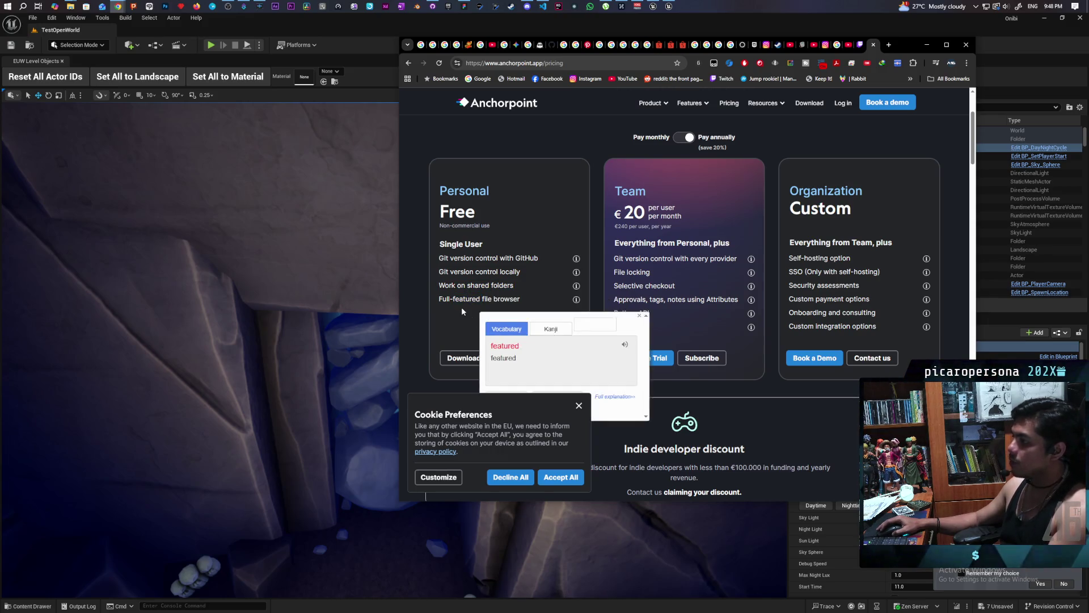
pyautogui.click(458, 305)
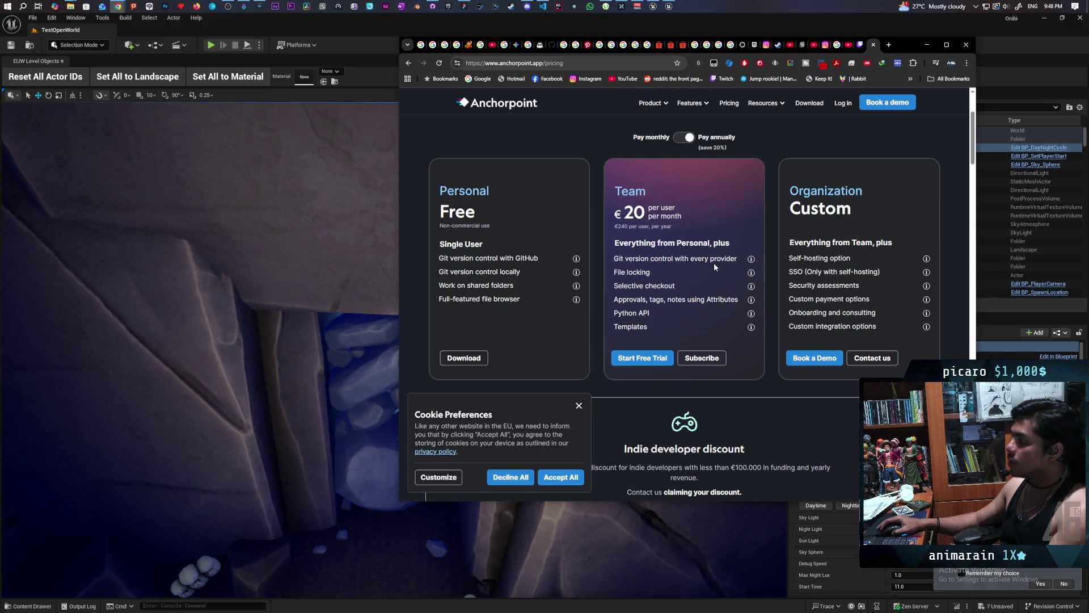
pyautogui.tripleClick(669, 256)
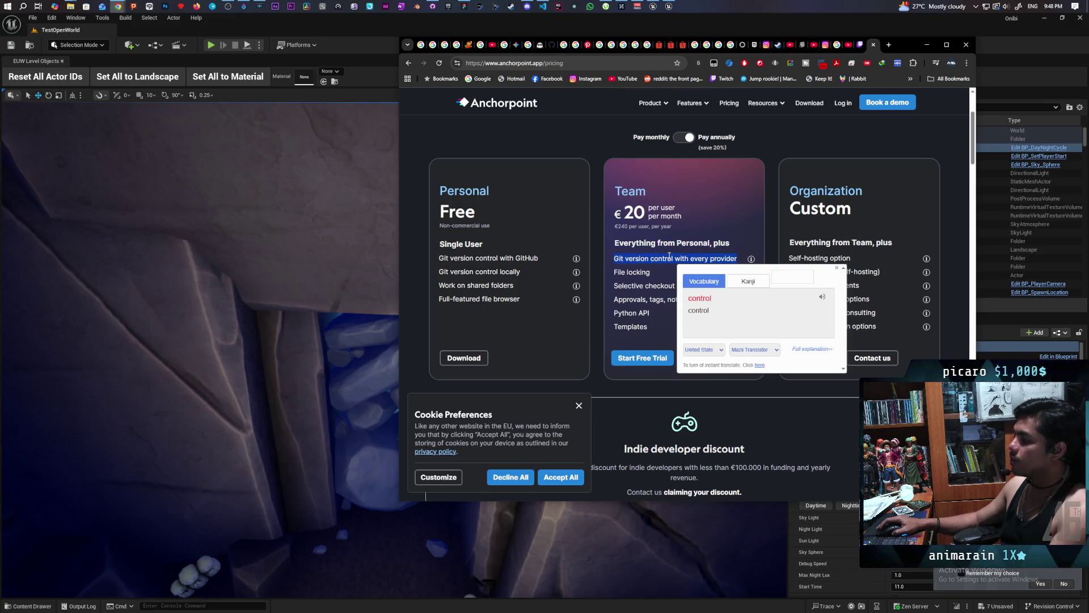
pyautogui.click(661, 280)
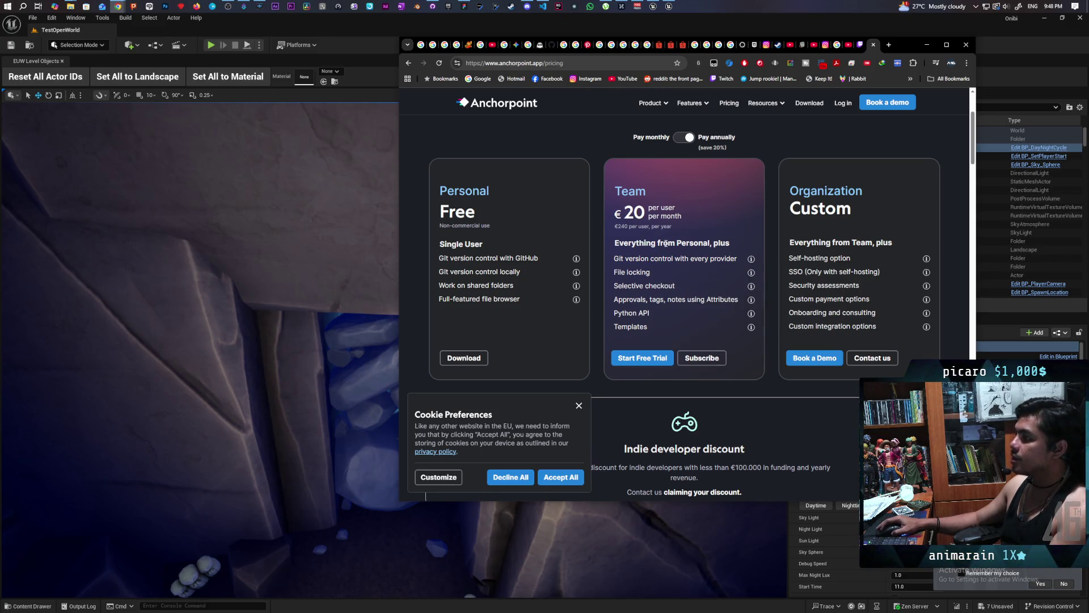
pyautogui.tripleClick(662, 258)
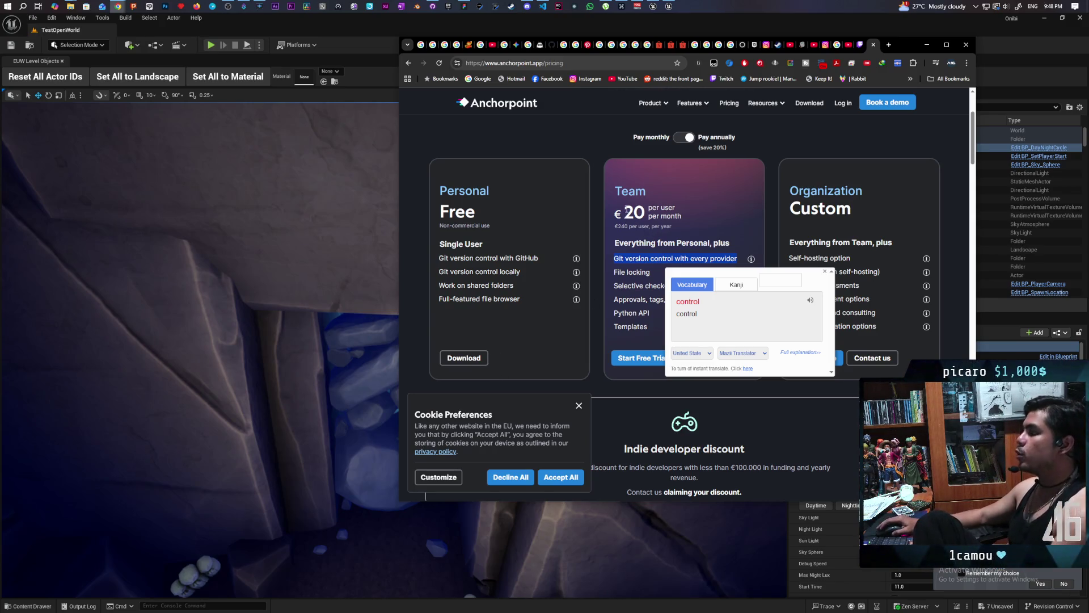
pyautogui.moveTo(625, 213); pyautogui.dragTo(669, 206)
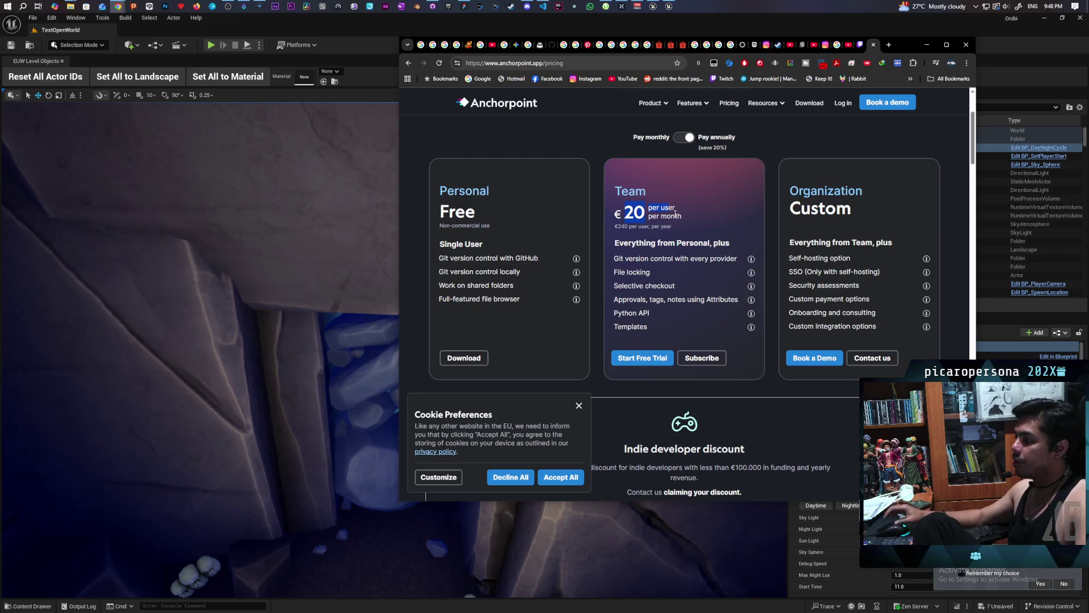
pyautogui.scroll(-3)
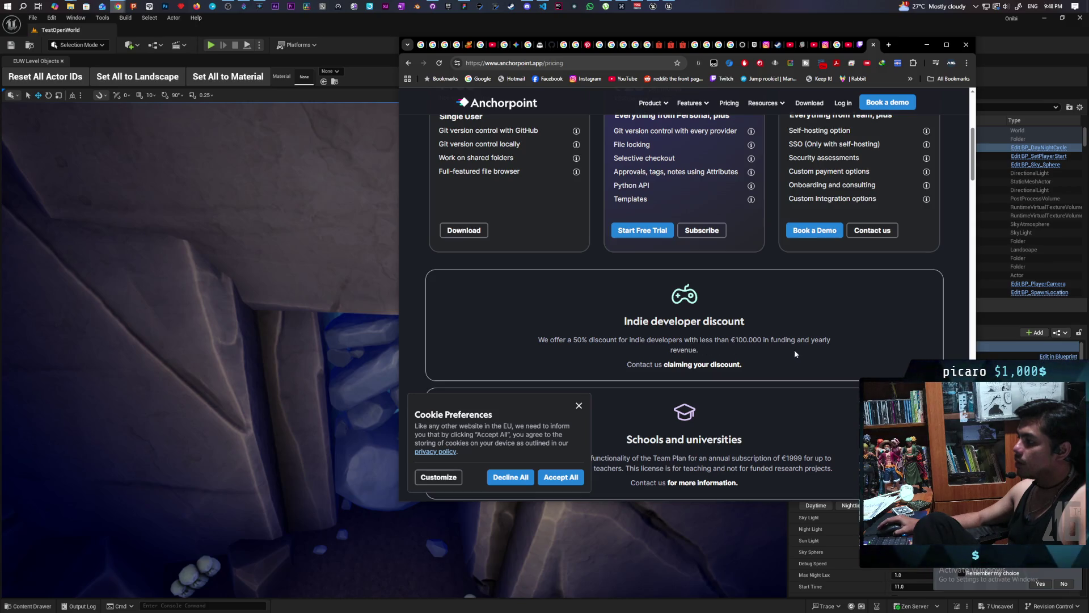
pyautogui.scroll(-3)
pyautogui.moveTo(627, 322); pyautogui.dragTo(757, 318)
pyautogui.scroll(-3)
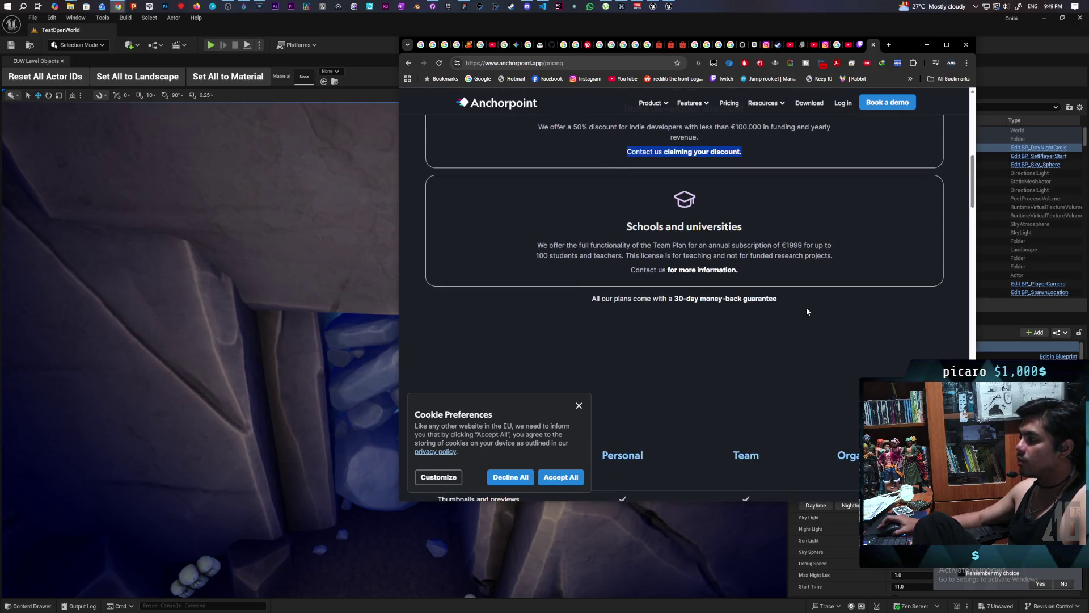
pyautogui.scroll(3)
pyautogui.scroll(-3)
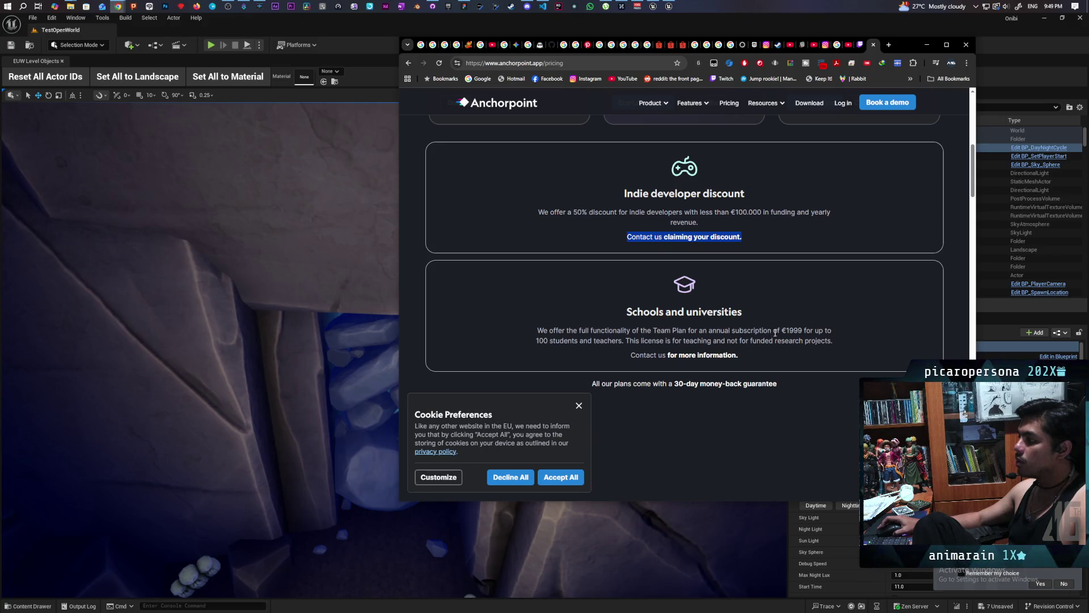
pyautogui.scroll(3)
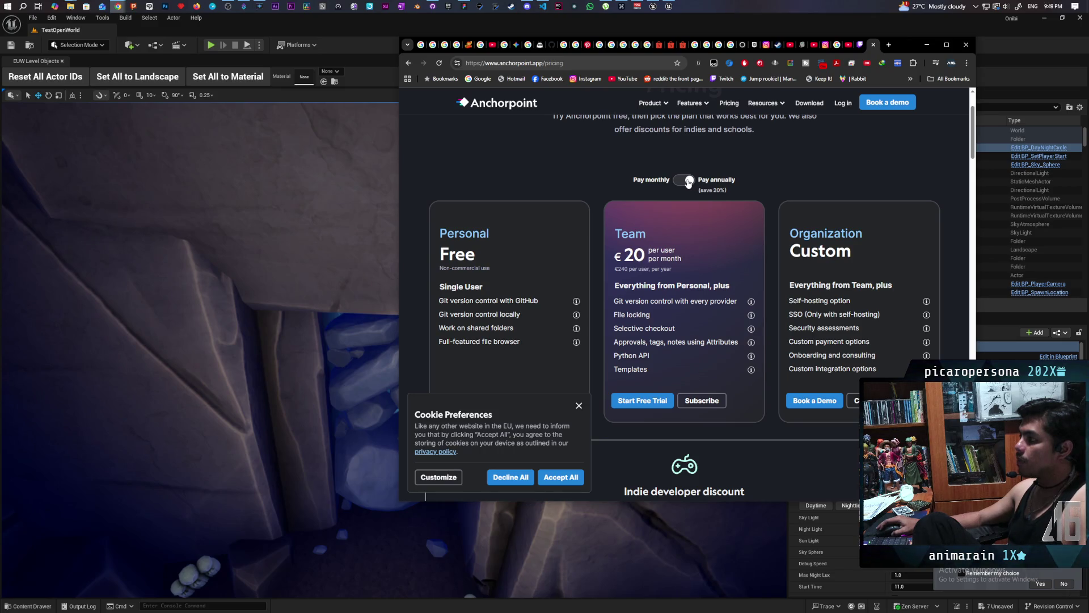
pyautogui.moveTo(624, 250); pyautogui.dragTo(727, 254)
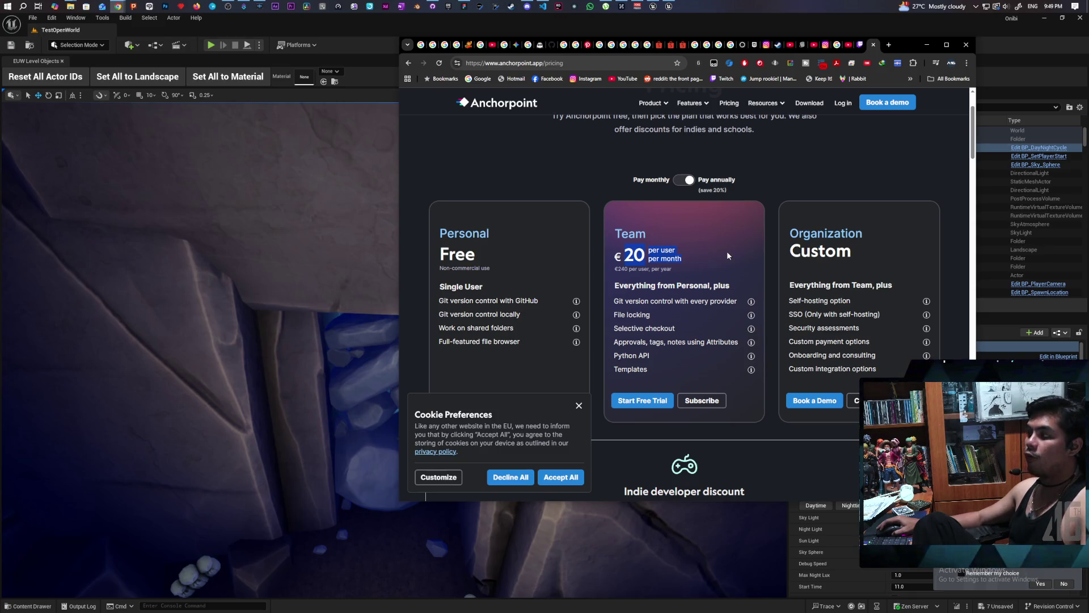
pyautogui.click(683, 179)
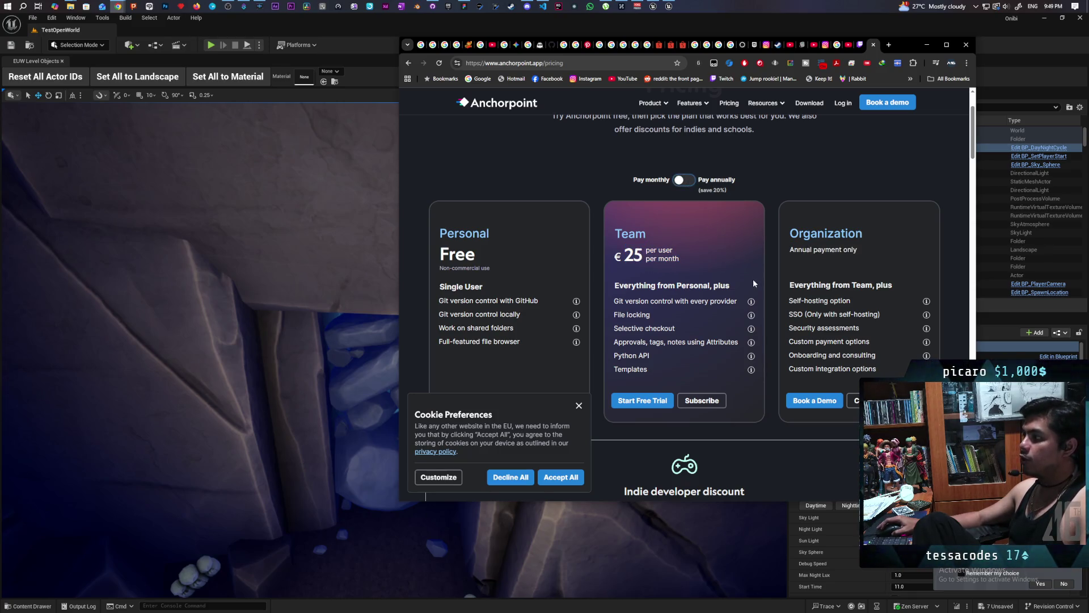
pyautogui.moveTo(634, 260); pyautogui.dragTo(665, 256)
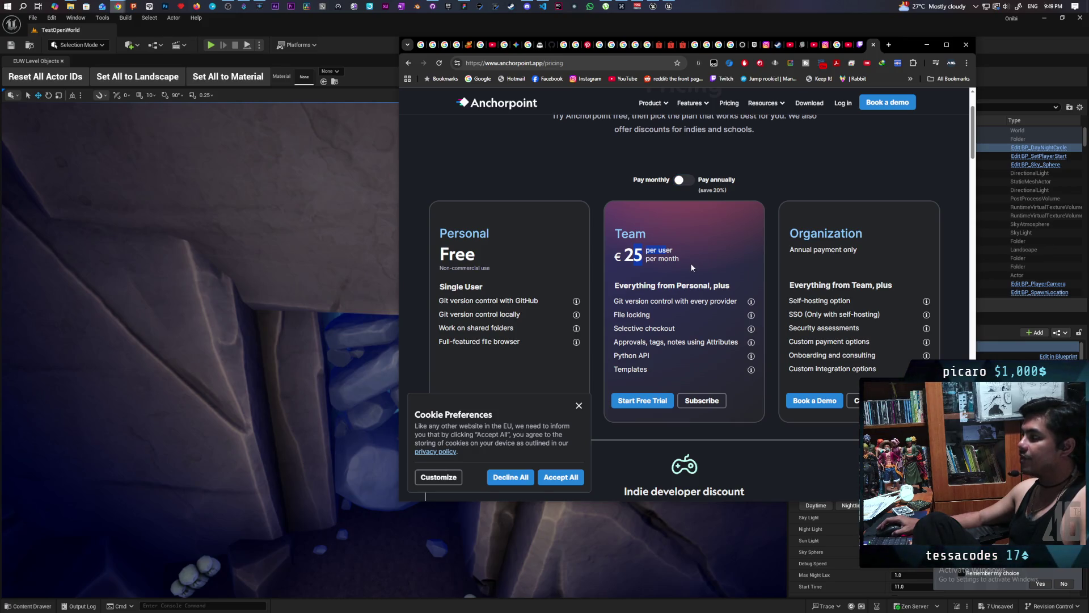
pyautogui.click(683, 180)
pyautogui.click(684, 180)
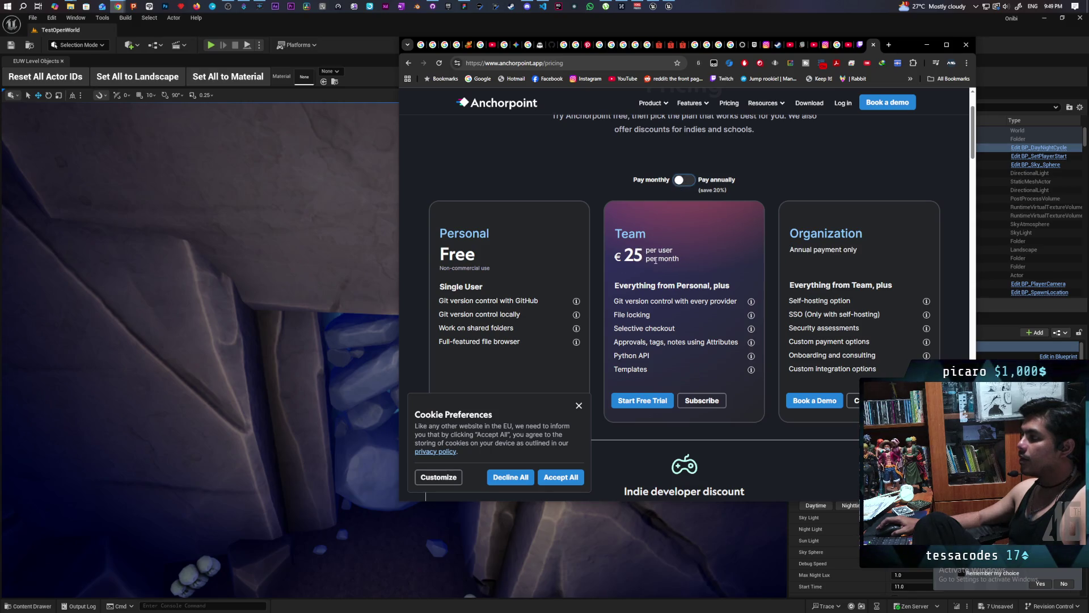
pyautogui.scroll(3)
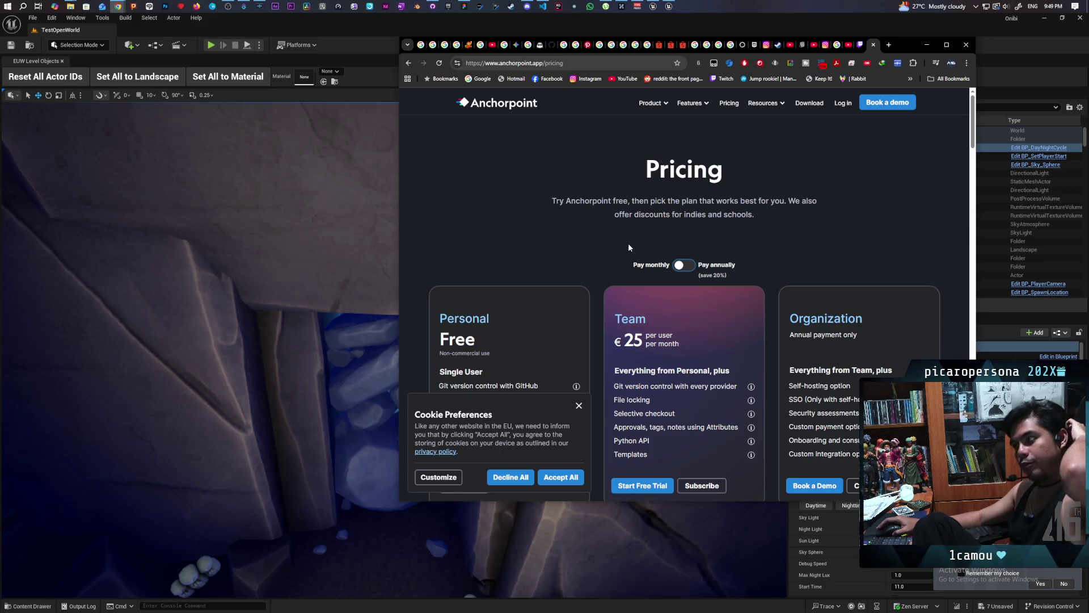
pyautogui.scroll(-3)
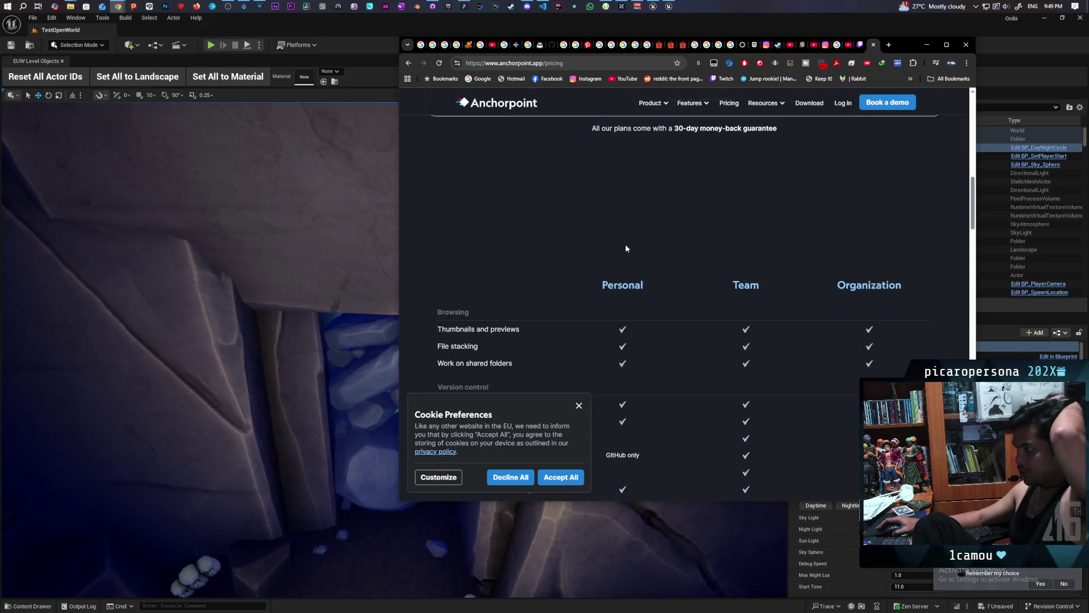
pyautogui.scroll(-3)
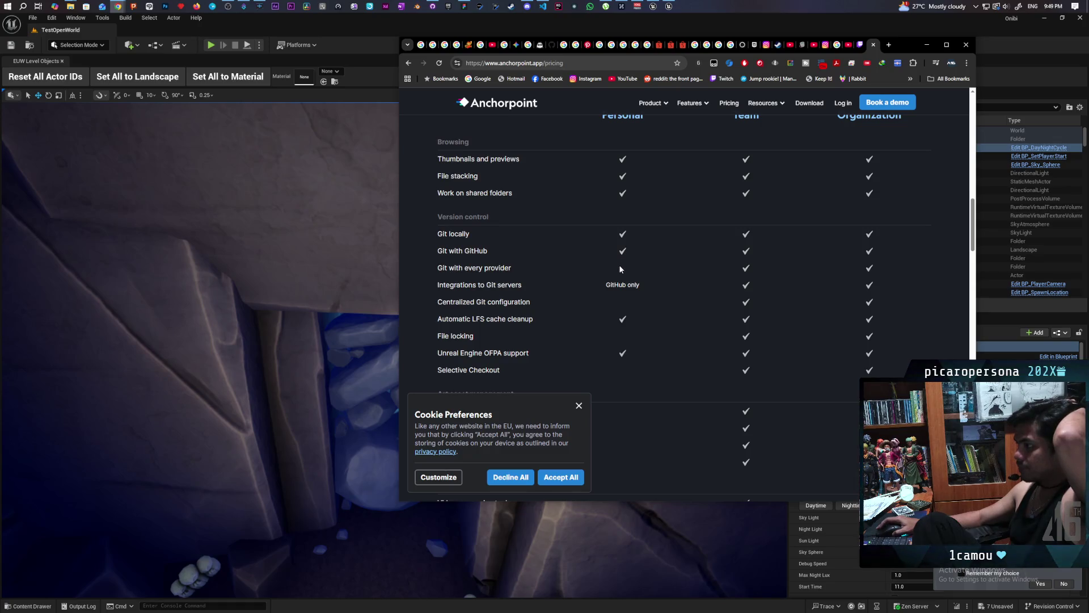
pyautogui.scroll(3)
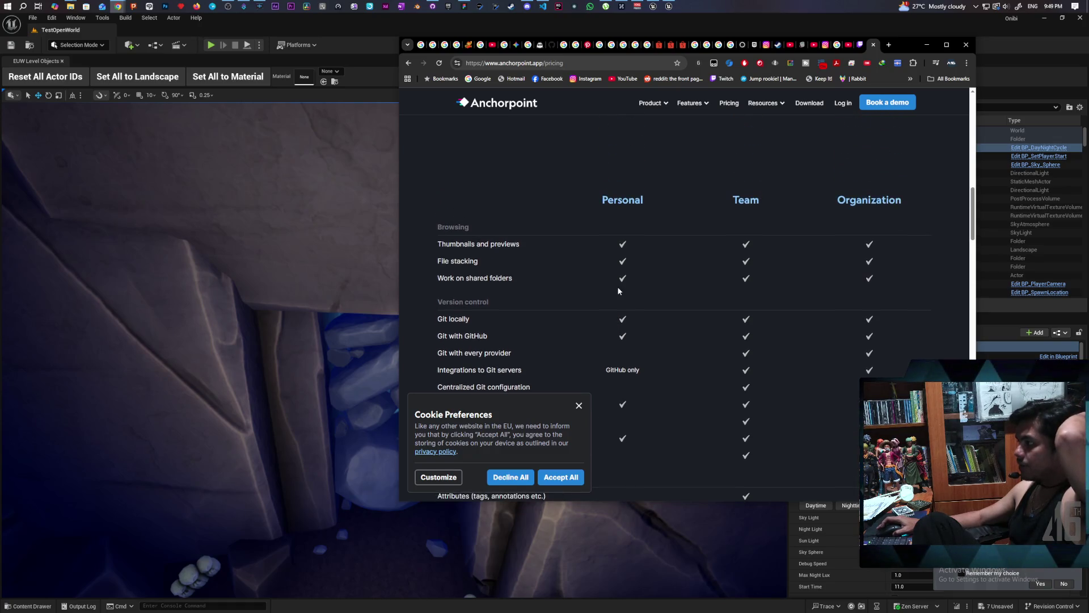
pyautogui.scroll(3)
pyautogui.scroll(-3)
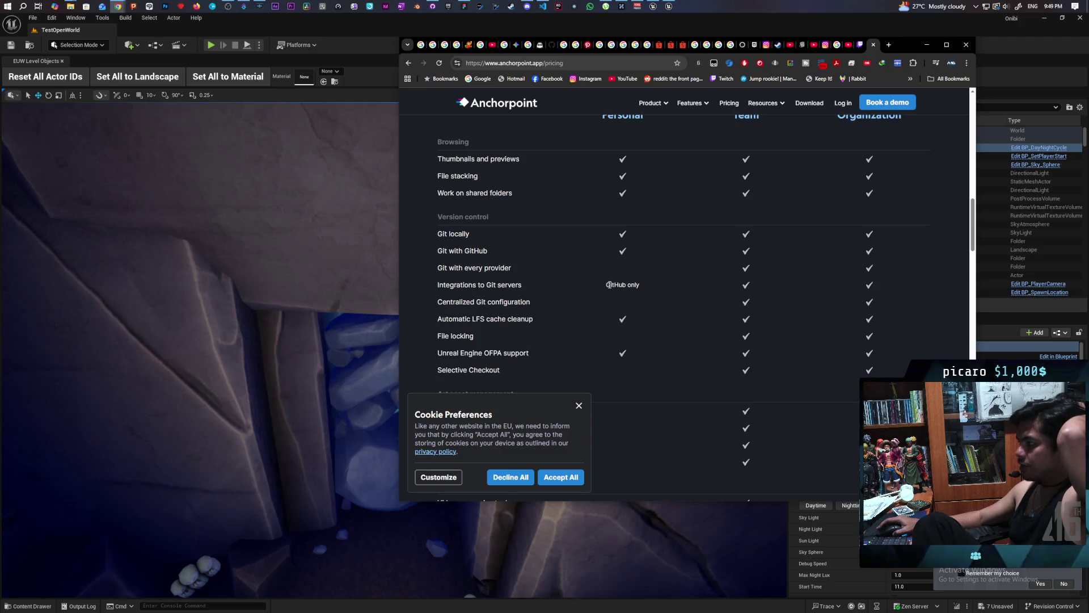
pyautogui.moveTo(606, 284); pyautogui.dragTo(659, 287)
pyautogui.scroll(3)
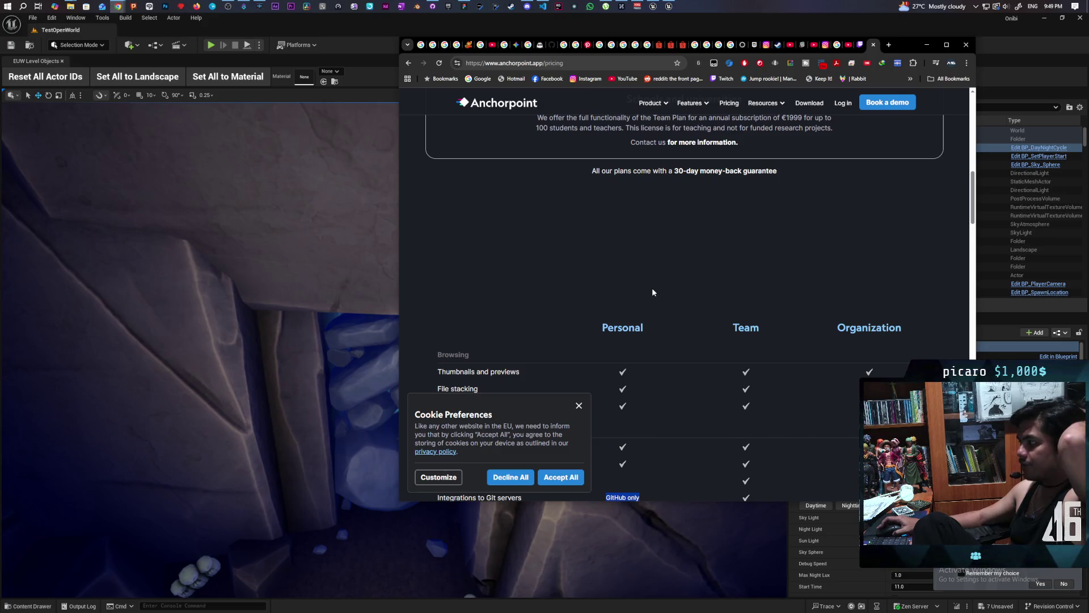
pyautogui.scroll(3)
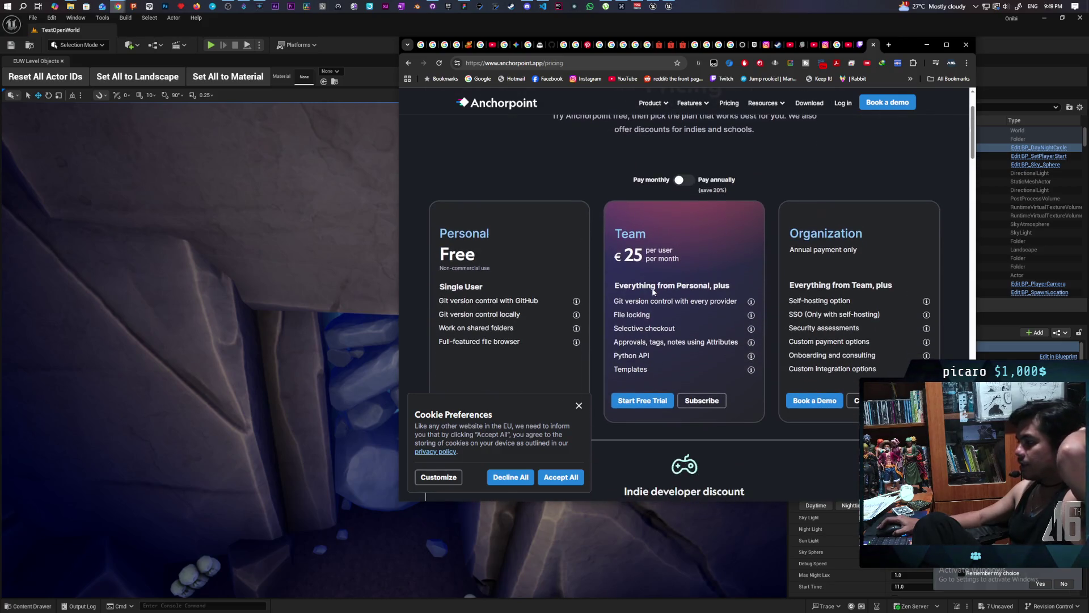
pyautogui.click(685, 181)
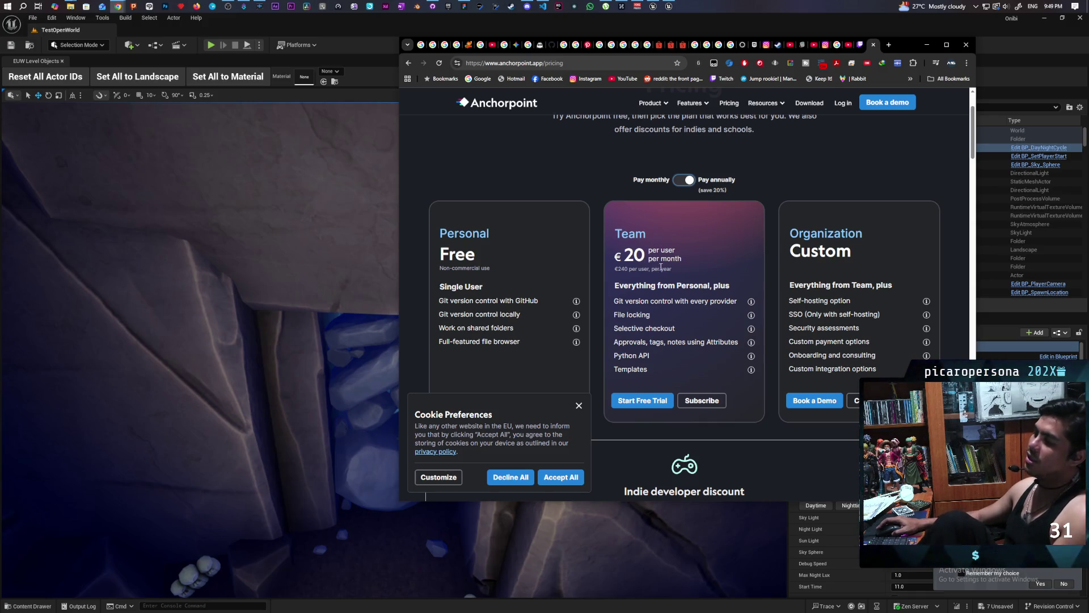
pyautogui.scroll(3)
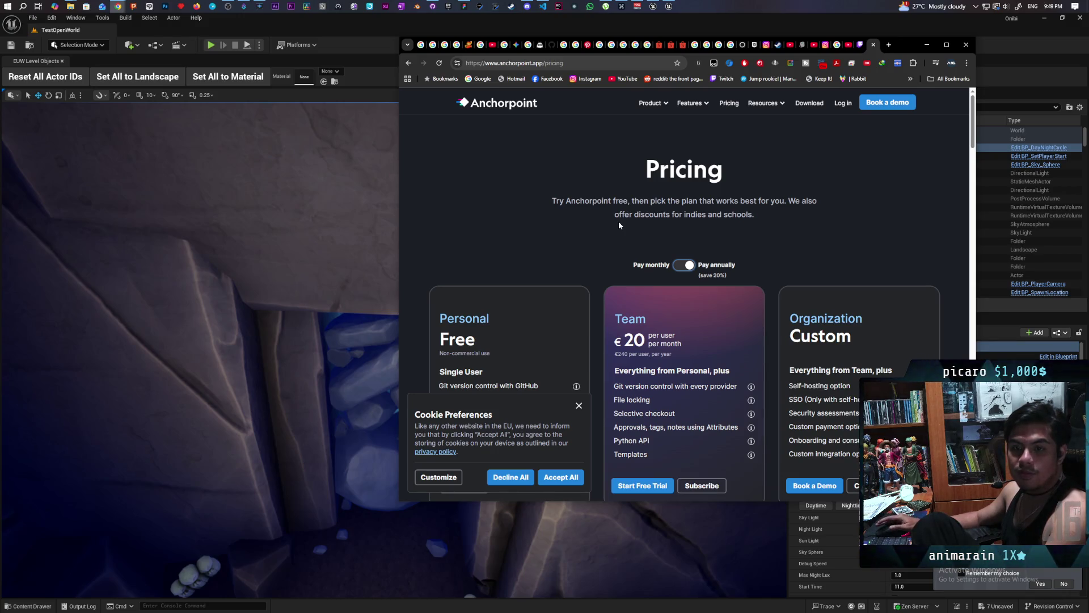
pyautogui.scroll(-3)
pyautogui.rightClick(618, 204)
pyautogui.click(491, 174)
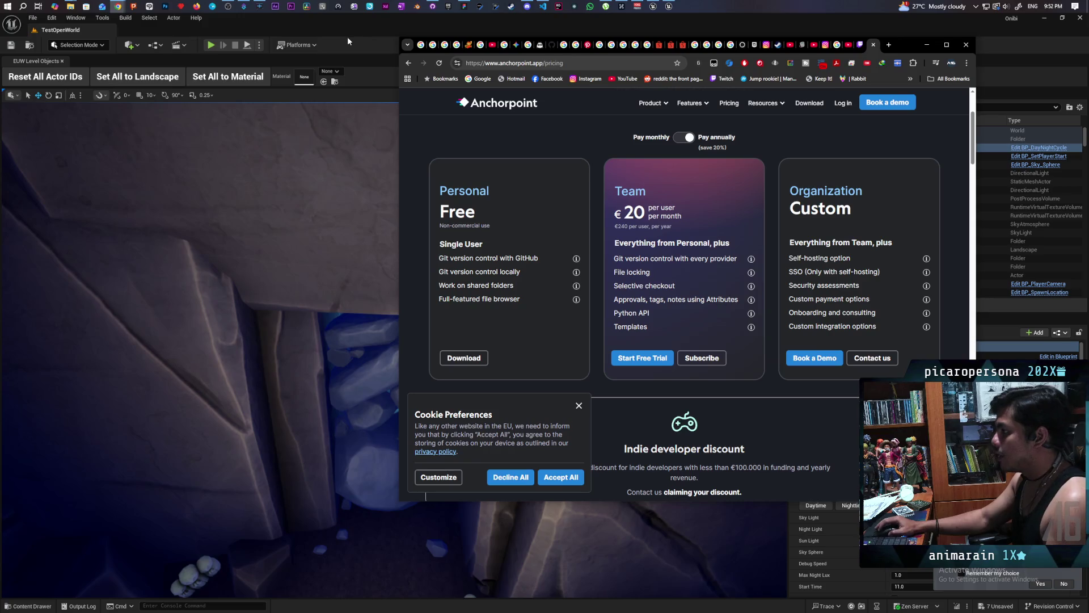
# In a new tab, search Google for 'fork version' and open the Fork git client site
pyautogui.click(888, 44)
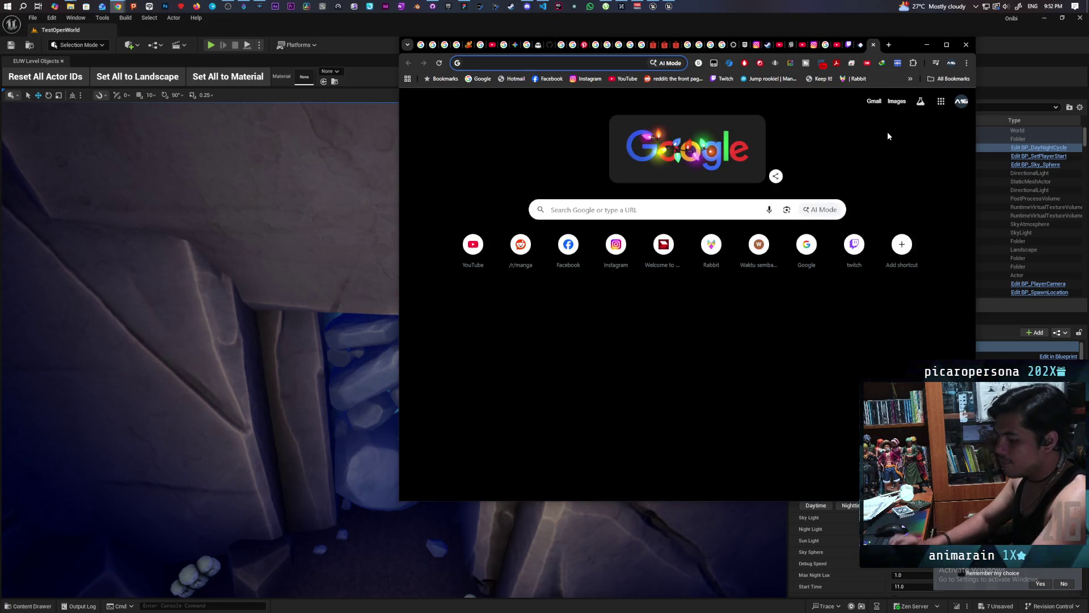
pyautogui.write('fork ')
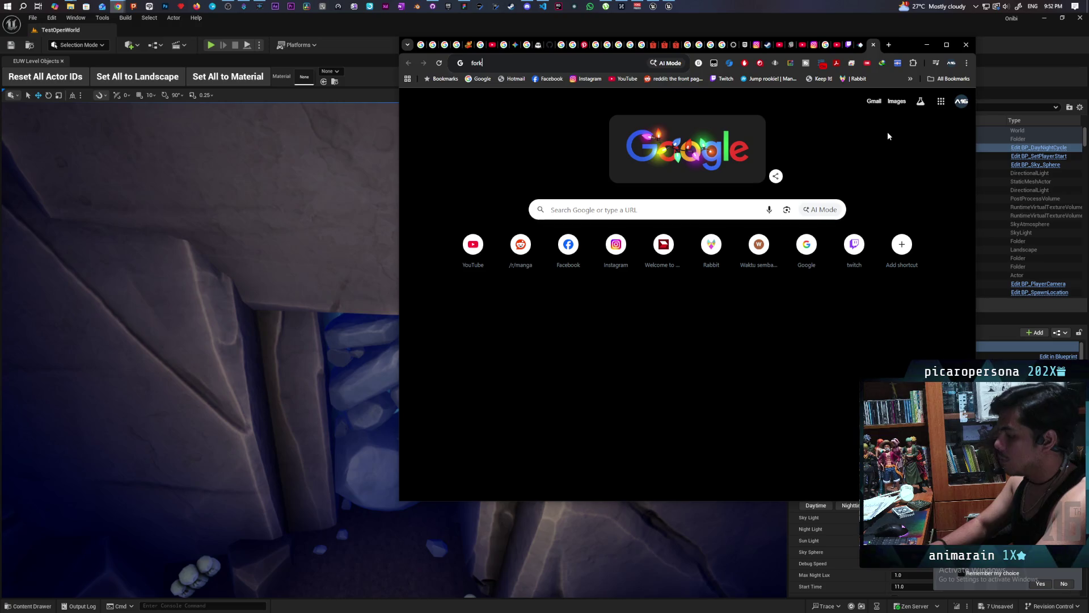
pyautogui.write('version')
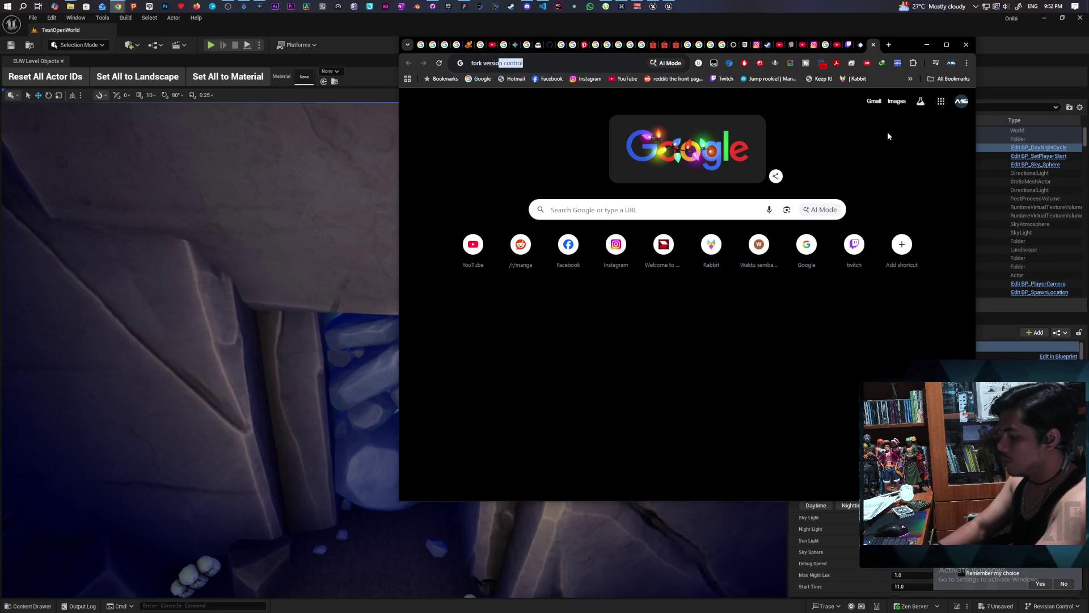
pyautogui.press('Return')
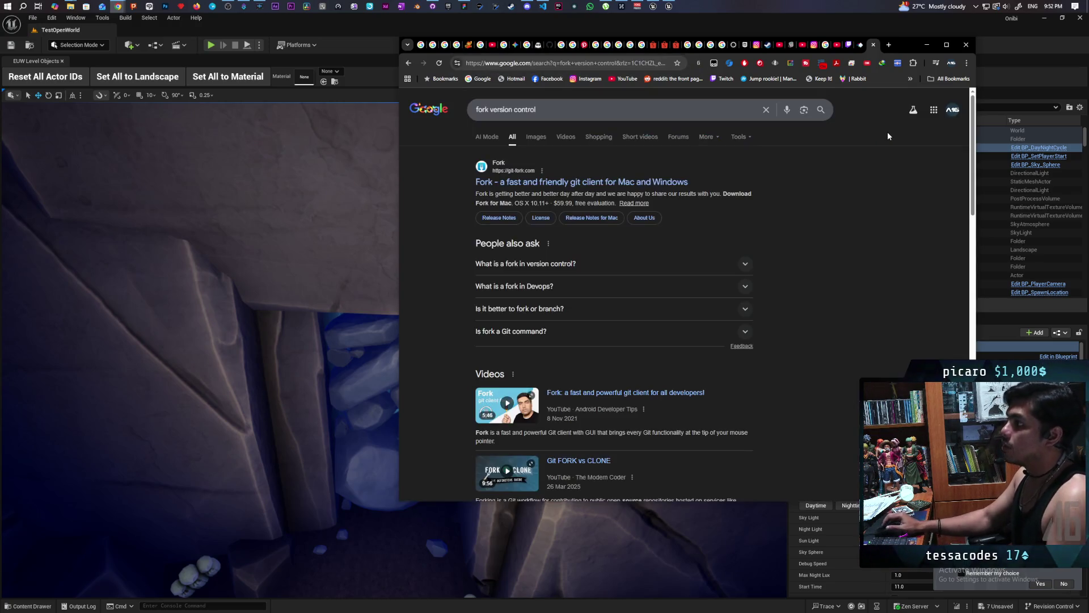
pyautogui.click(549, 183)
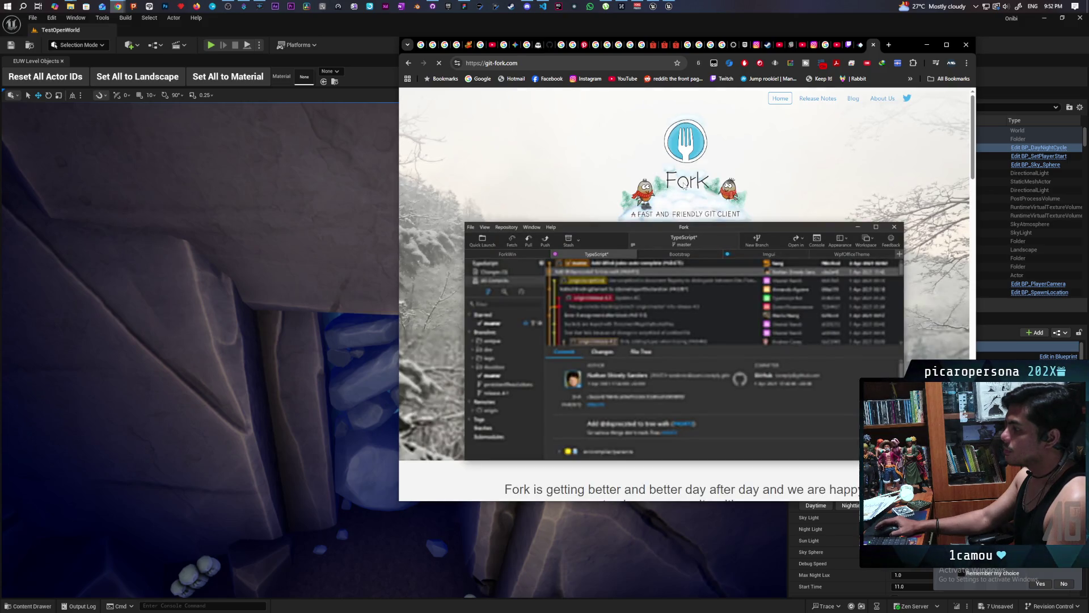
# Scroll the git-fork.com homepage through its features to the $59.99 Mac and Windows downloads
pyautogui.scroll(-3)
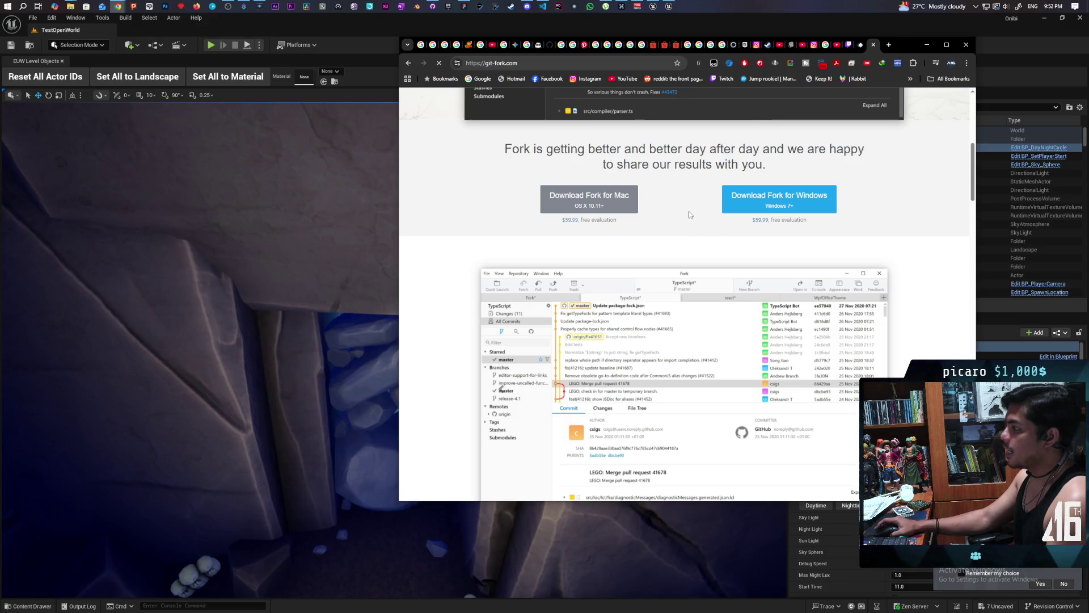
pyautogui.scroll(-3)
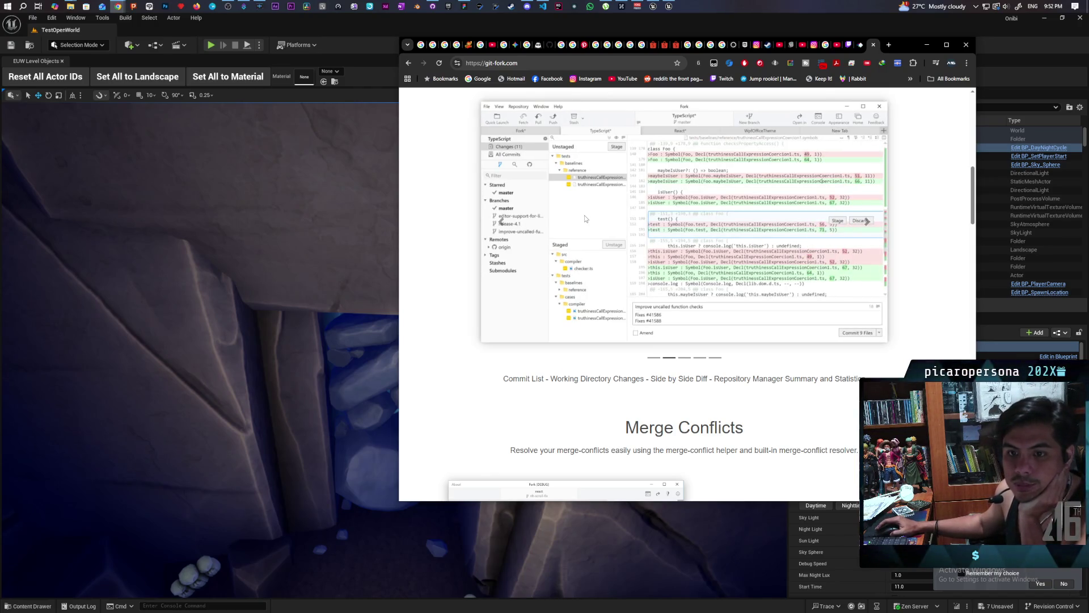
pyautogui.scroll(-3)
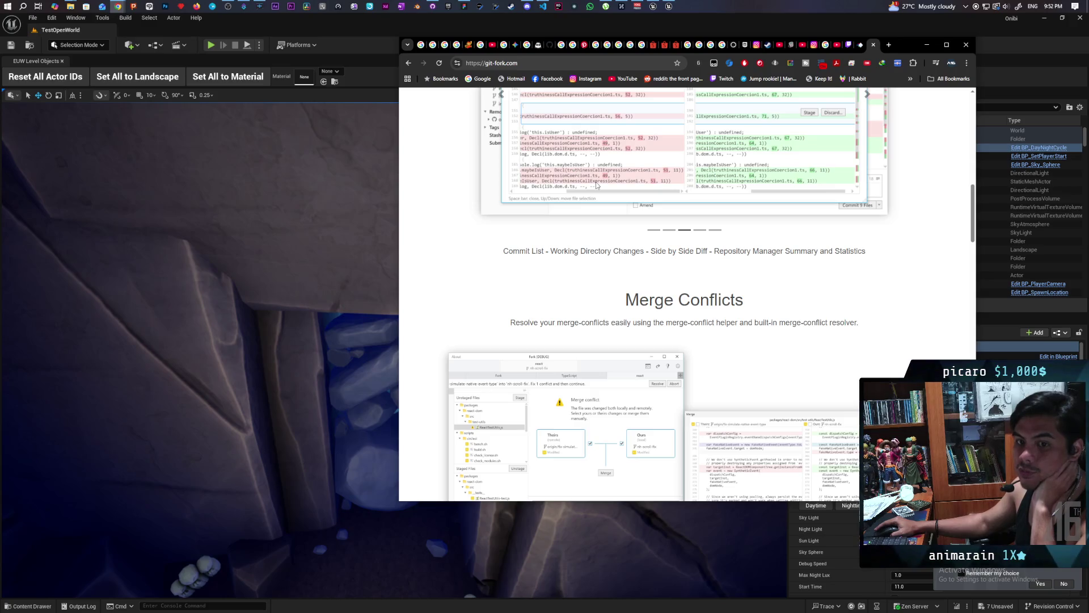
pyautogui.scroll(-3)
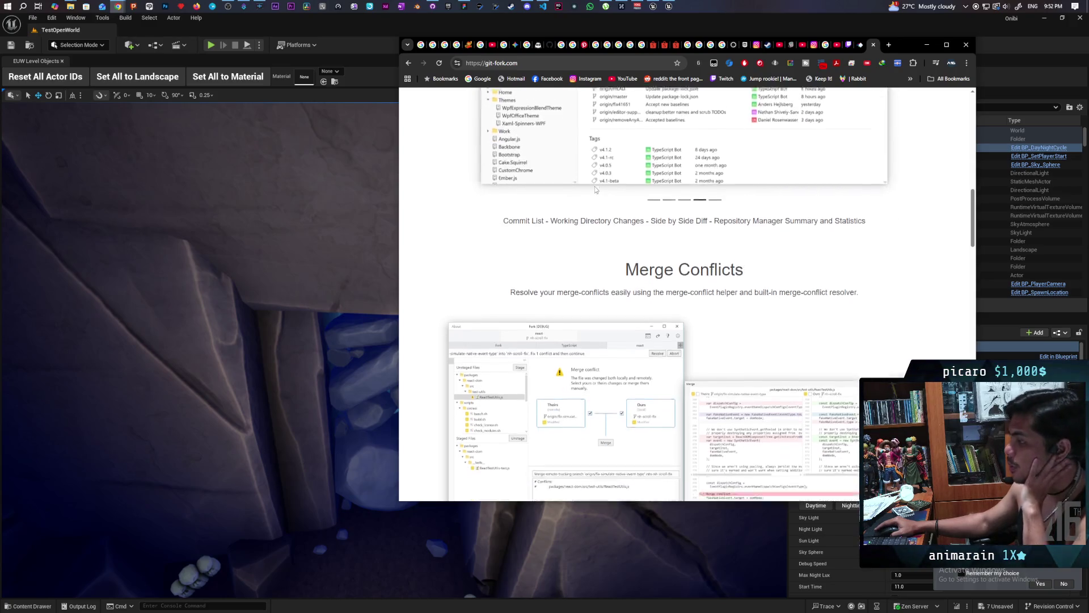
pyautogui.scroll(-3)
pyautogui.scroll(-3)
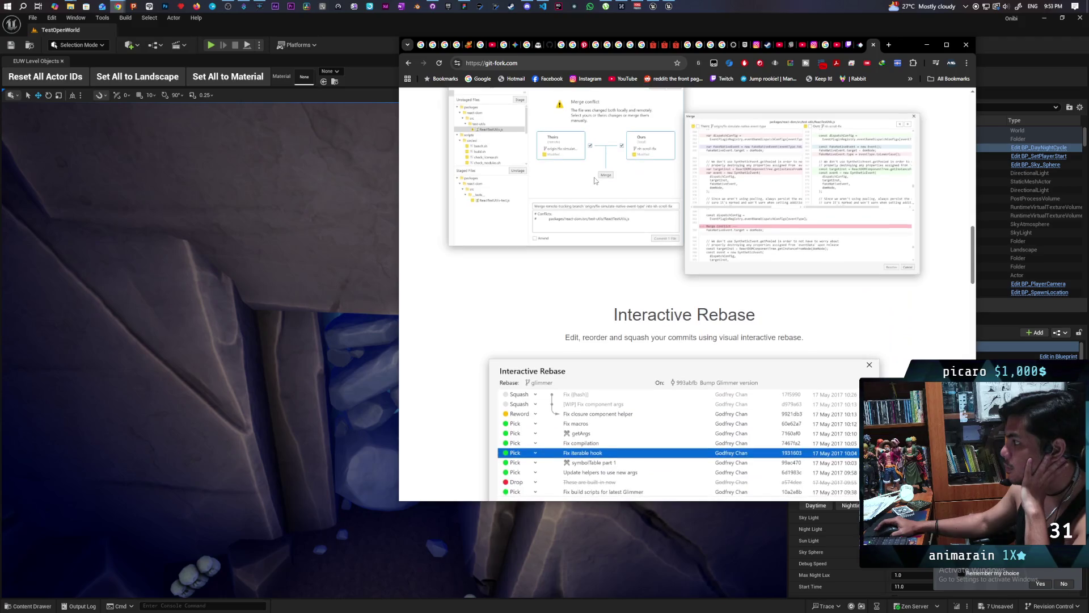
pyautogui.scroll(-3)
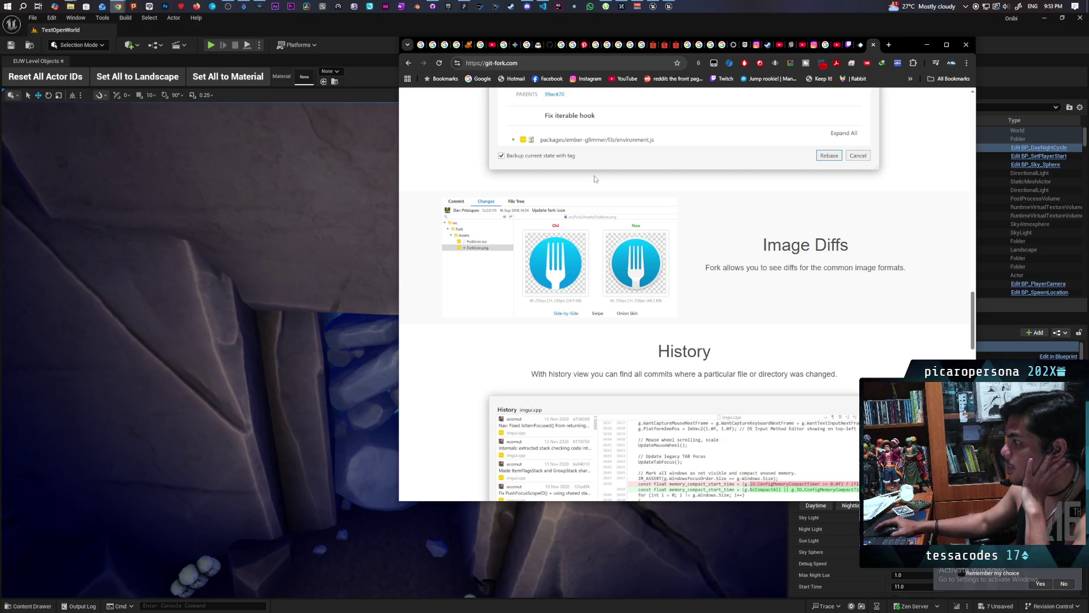
pyautogui.scroll(-3)
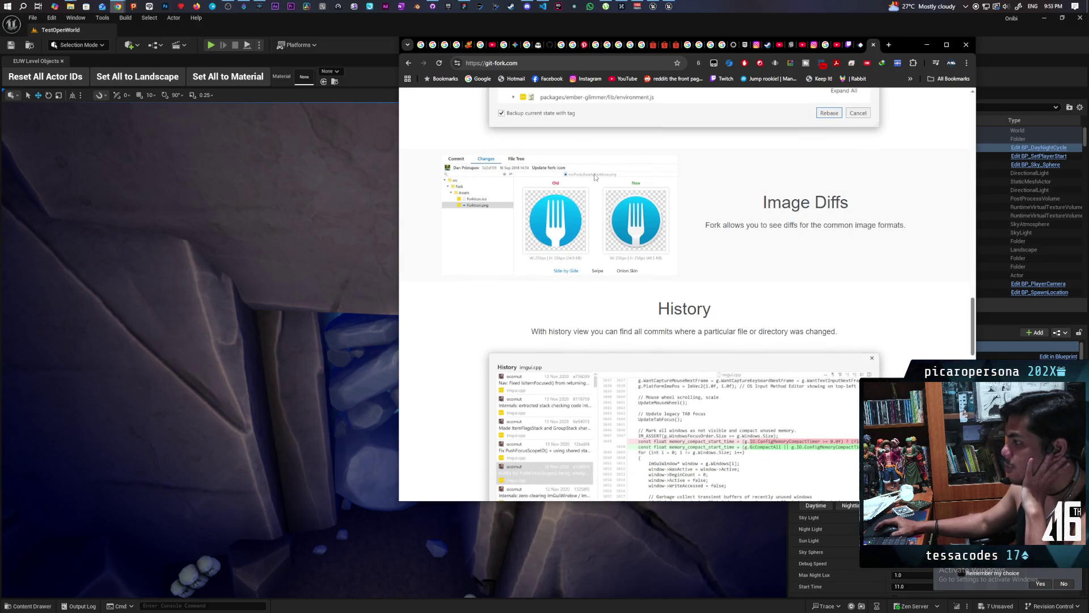
pyautogui.scroll(-3)
pyautogui.scroll(-3)
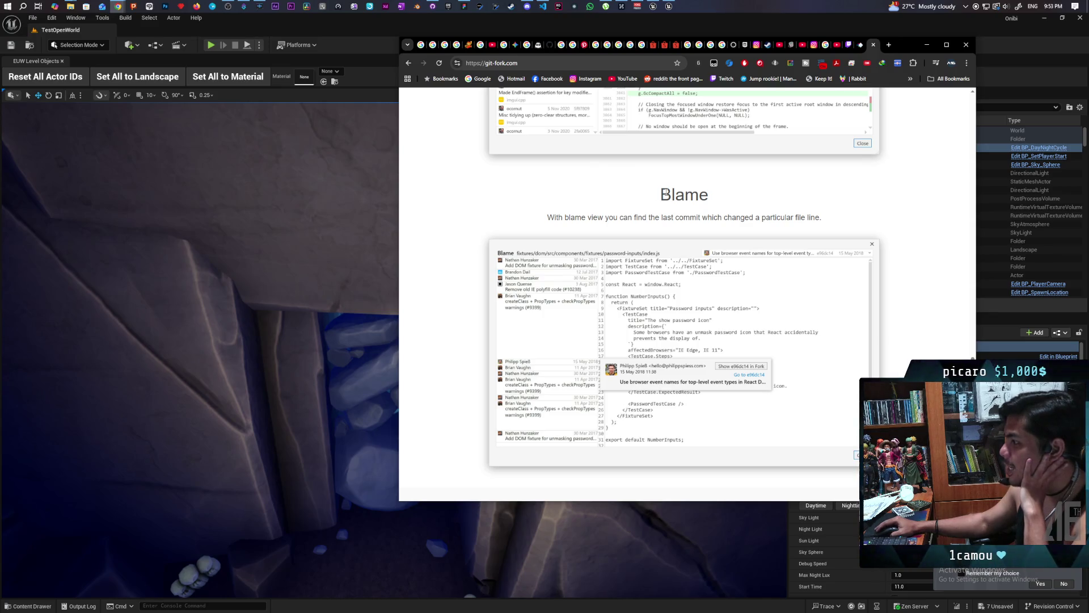
pyautogui.scroll(-3)
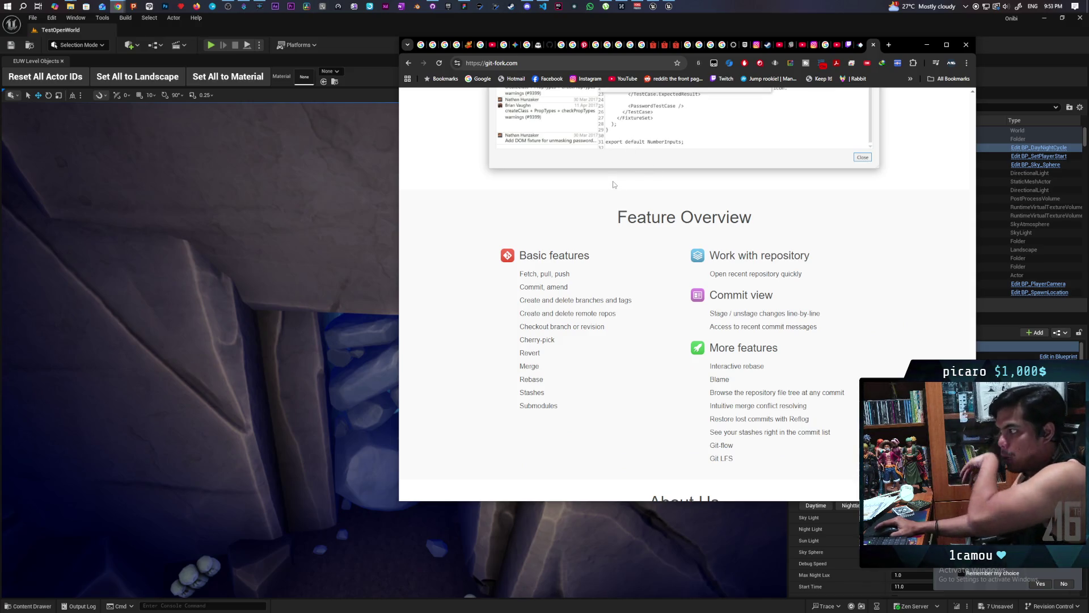
pyautogui.scroll(-3)
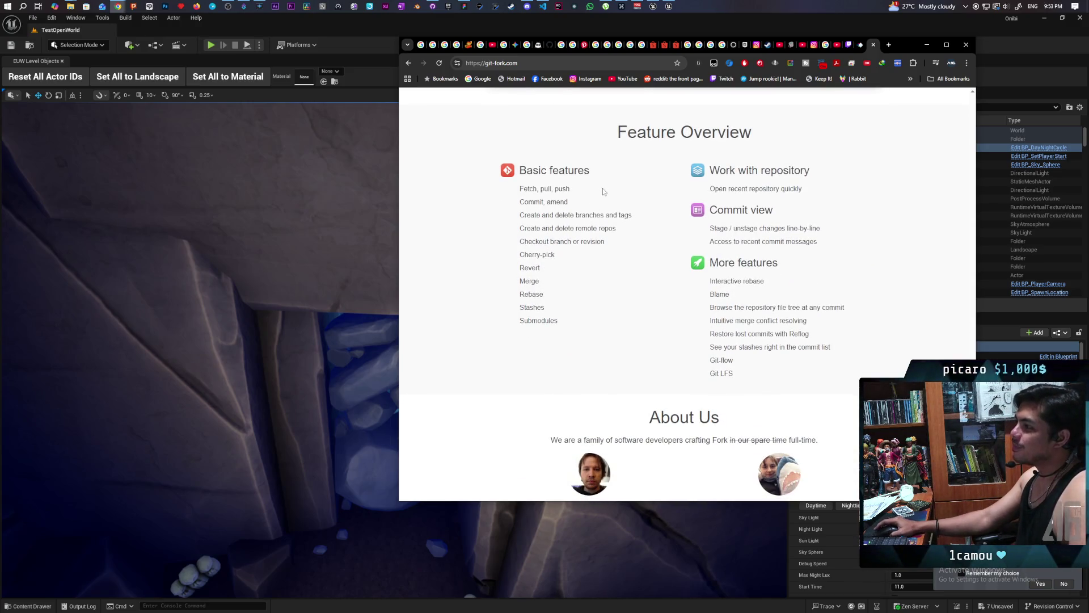
pyautogui.scroll(-3)
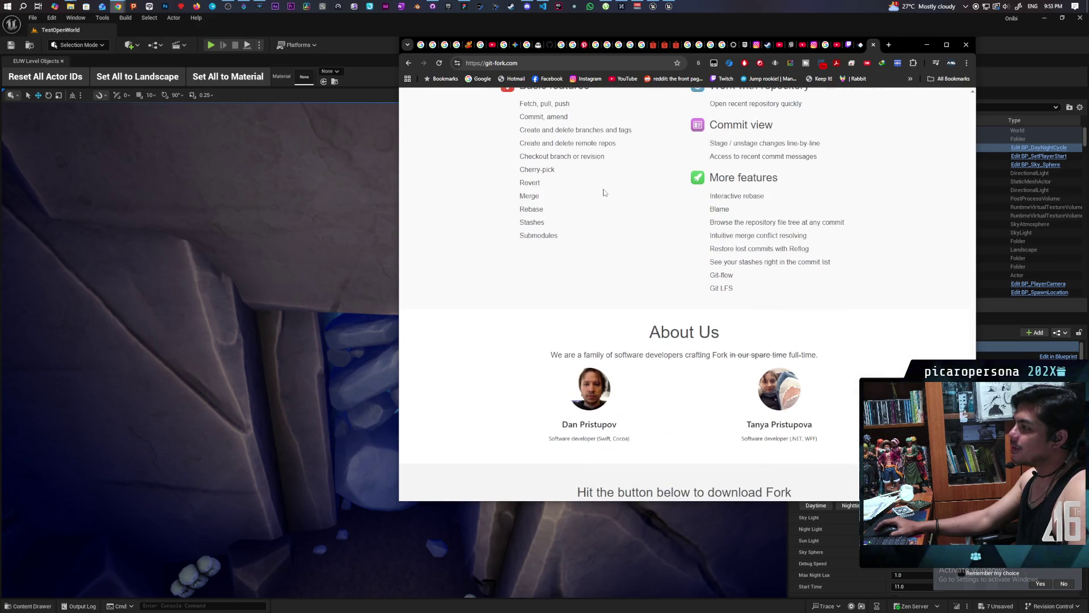
pyautogui.scroll(3)
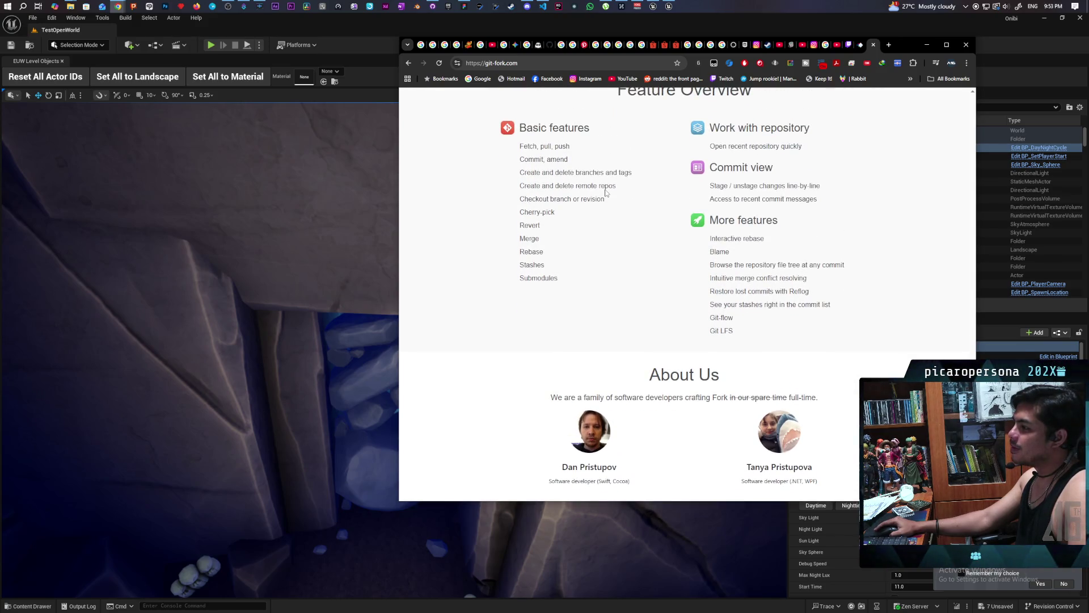
pyautogui.scroll(-3)
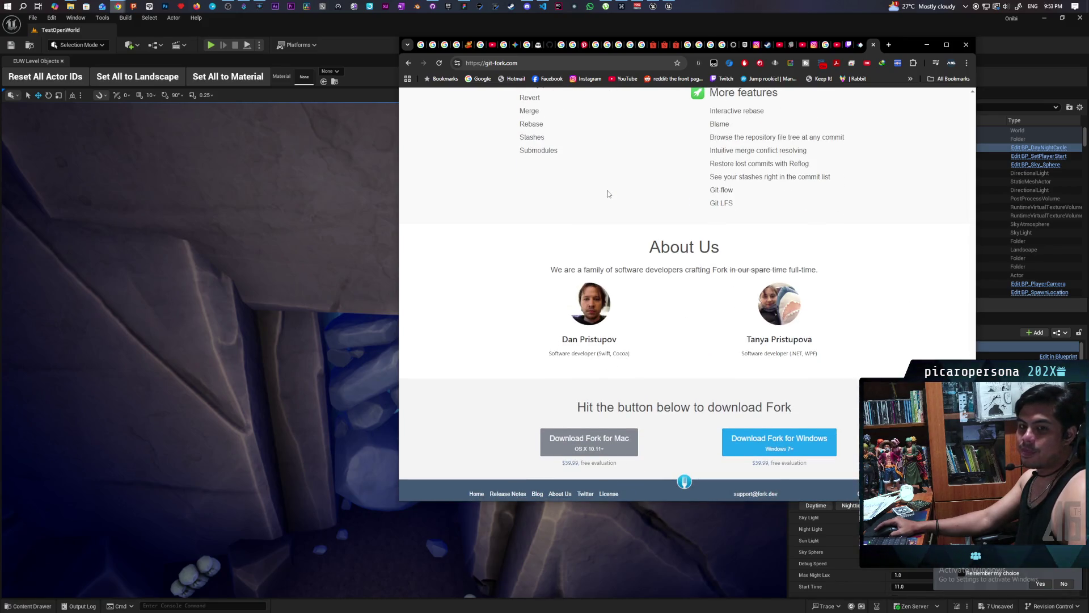
pyautogui.scroll(-3)
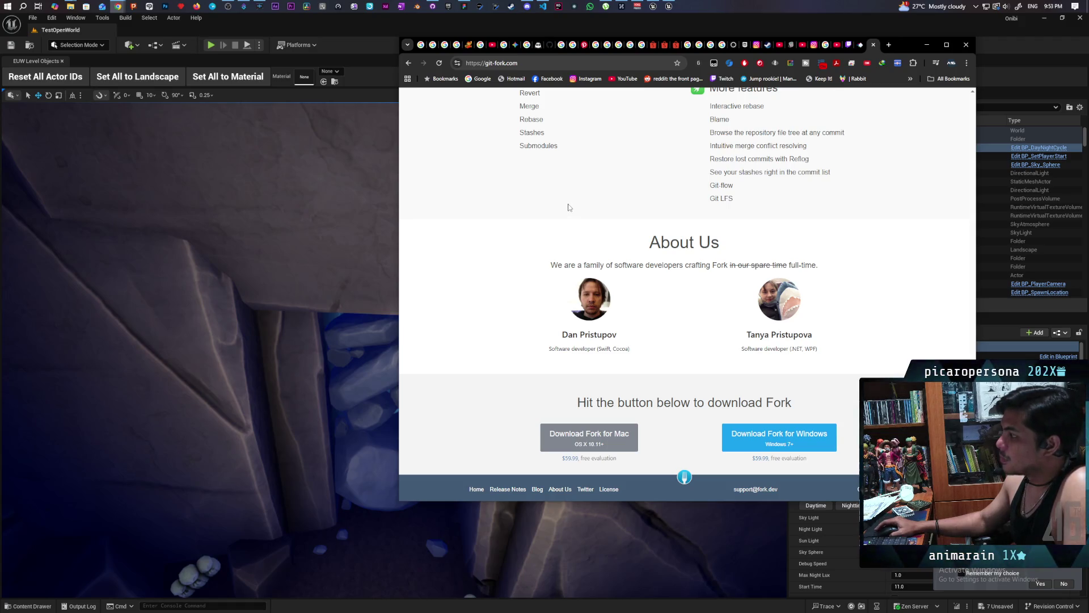
# Scroll back up through the git-fork.com homepage to re-read its feature sections
pyautogui.scroll(3)
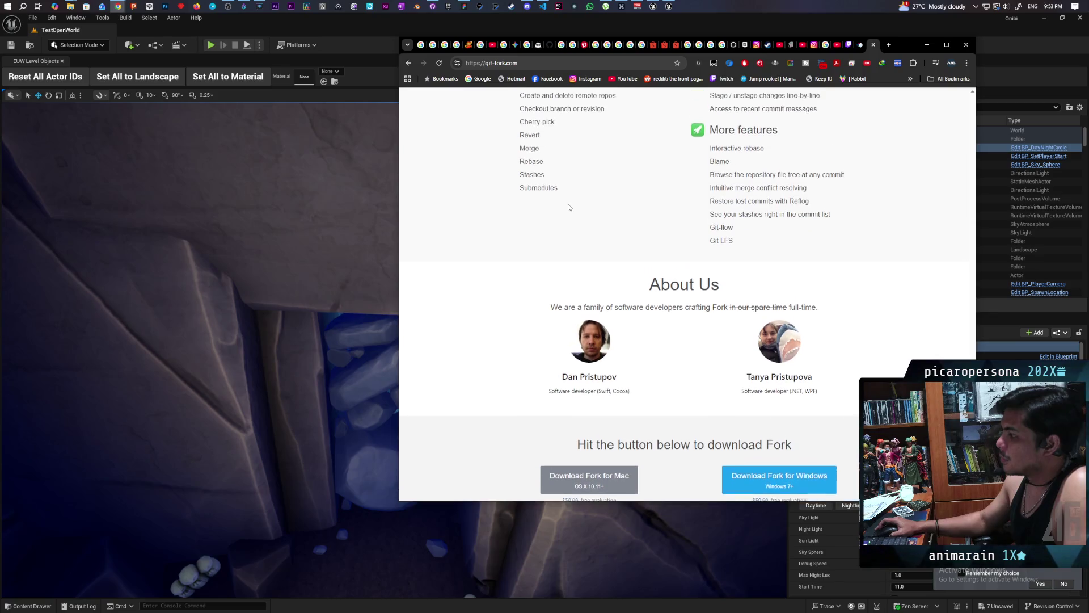
pyautogui.scroll(3)
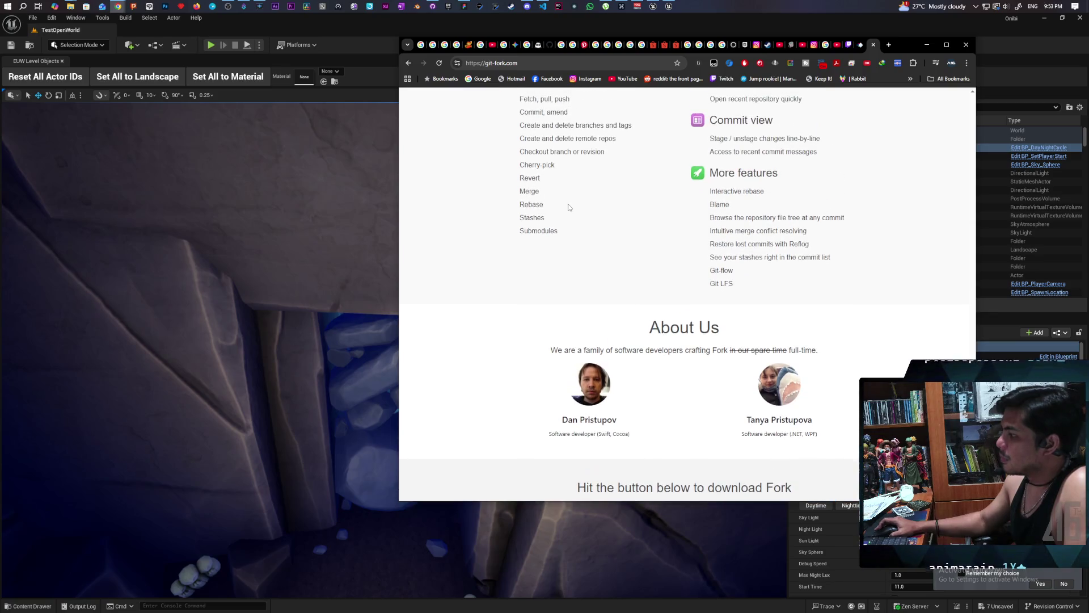
pyautogui.scroll(3)
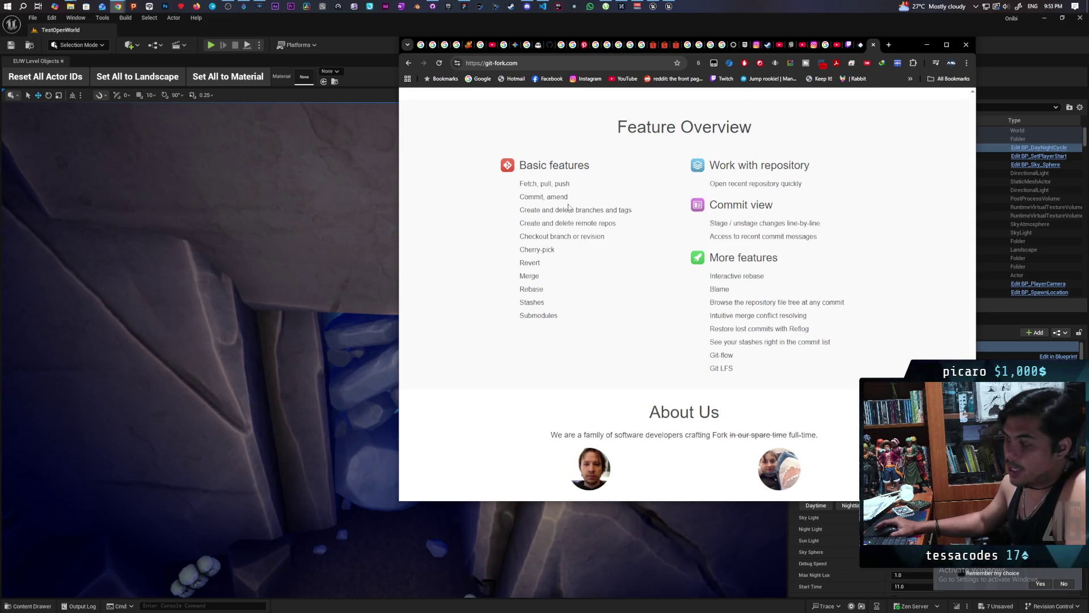
pyautogui.scroll(-3)
pyautogui.scroll(3)
pyautogui.scroll(3)
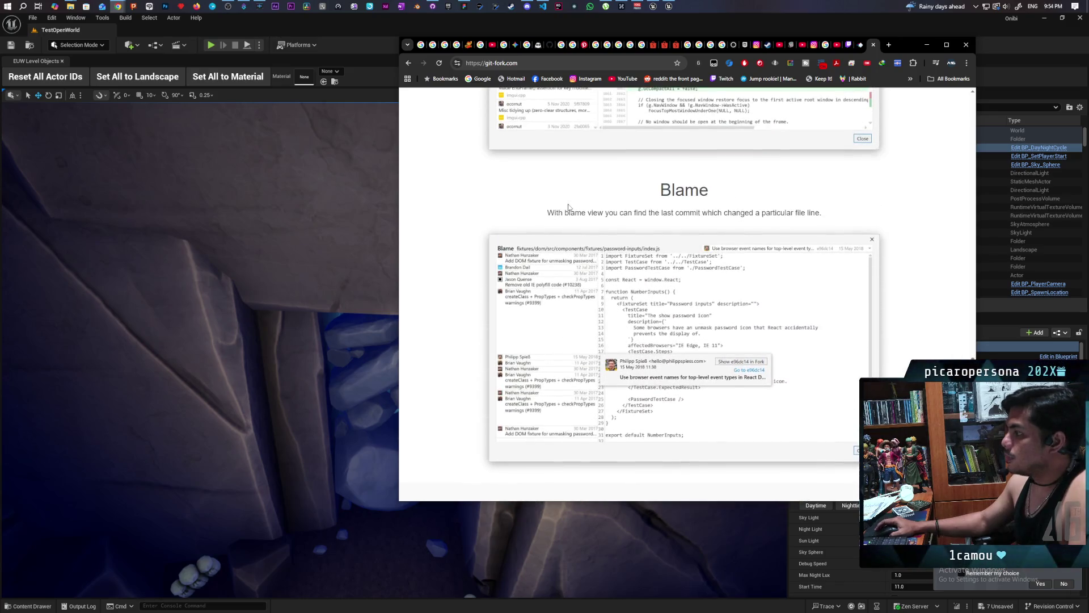
pyautogui.scroll(3)
pyautogui.scroll(3)
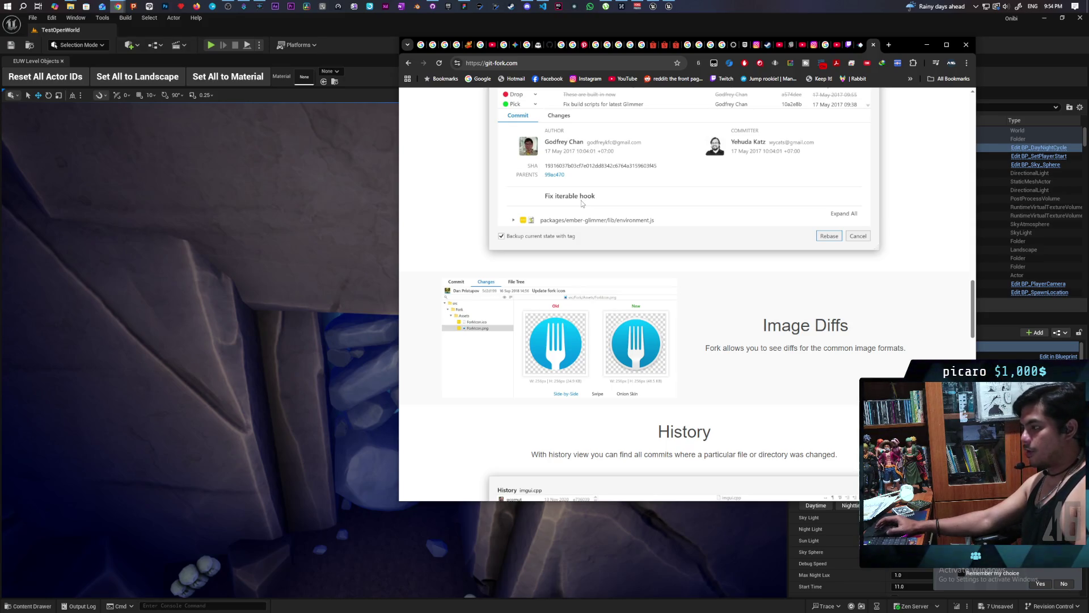
pyautogui.scroll(3)
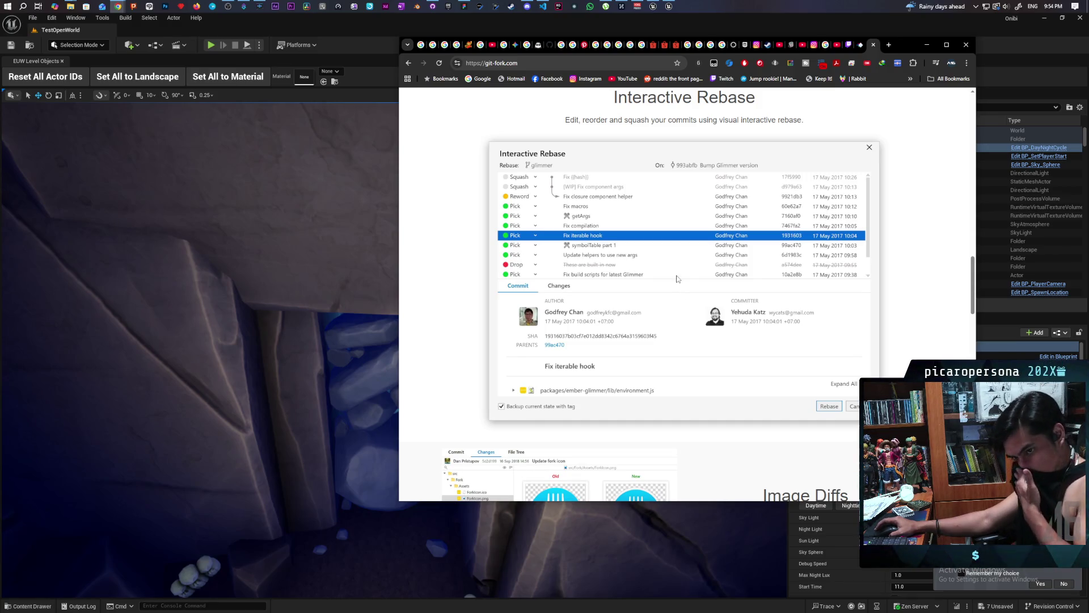
pyautogui.scroll(3)
pyautogui.scroll(3)
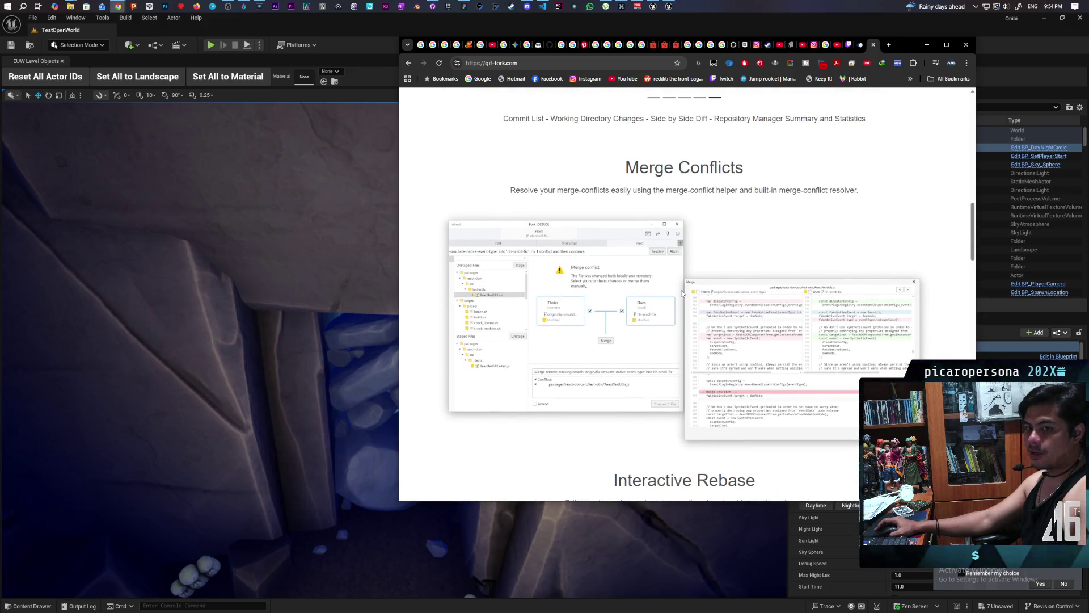
pyautogui.scroll(3)
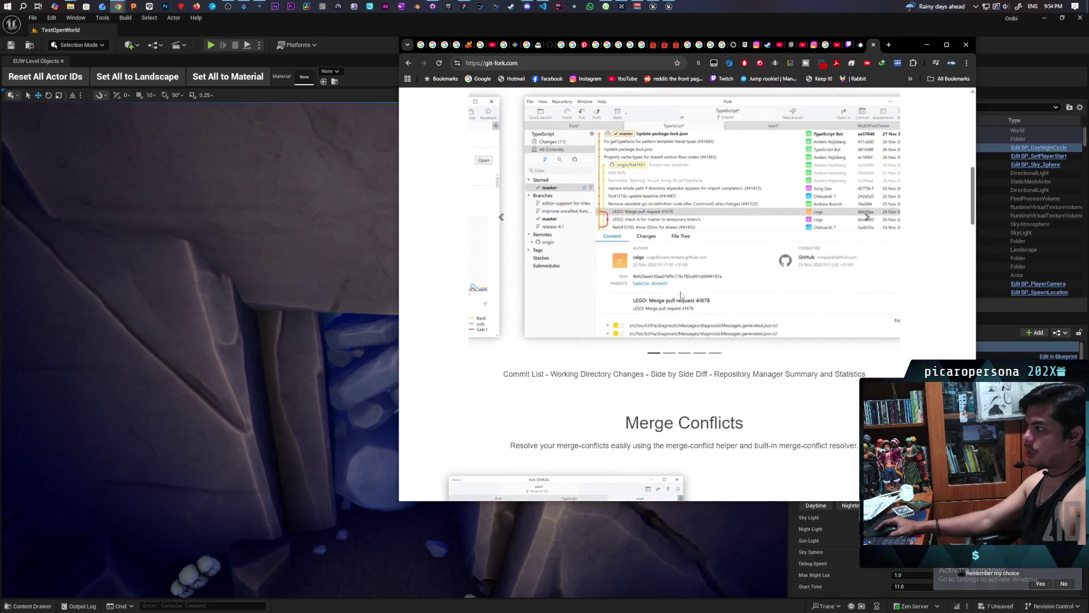
pyautogui.scroll(3)
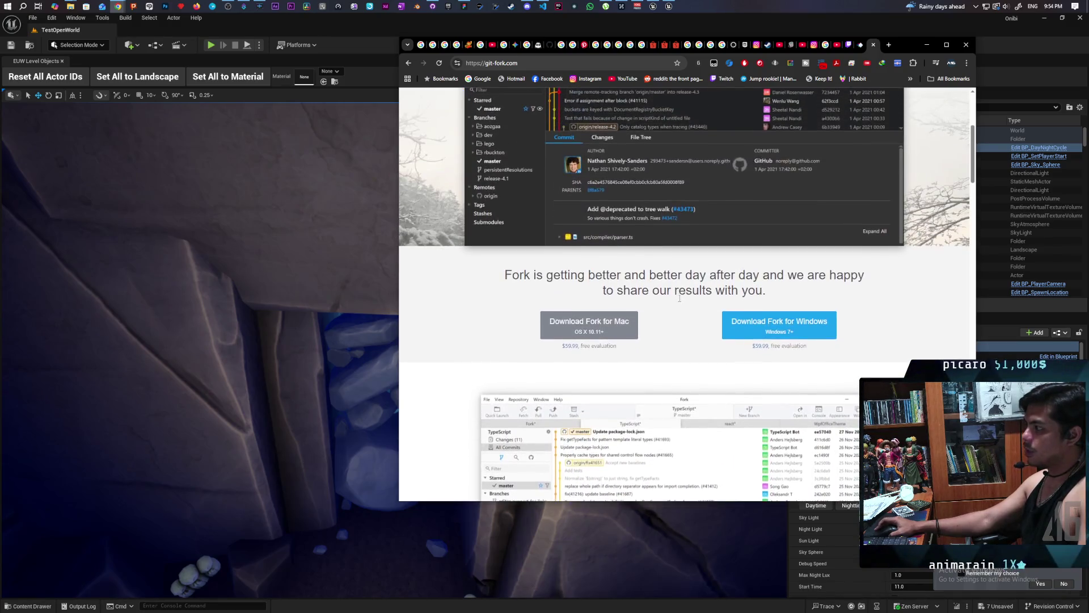
pyautogui.scroll(3)
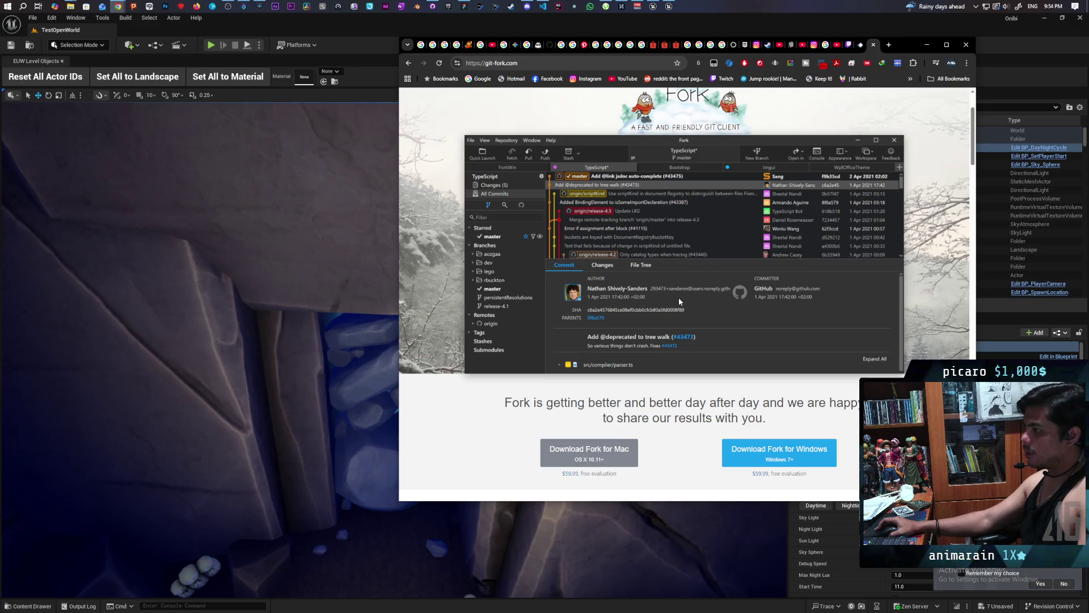
# Select the git-fork.com address in the browser and bring Discord up over it
pyautogui.scroll(3)
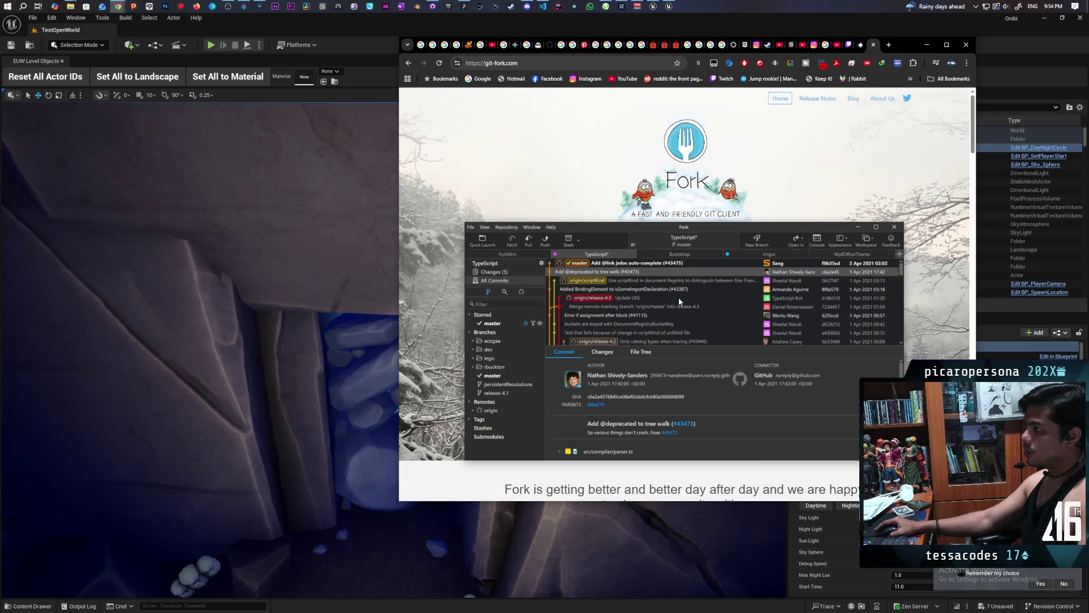
pyautogui.scroll(-3)
pyautogui.scroll(-3)
pyautogui.scroll(3)
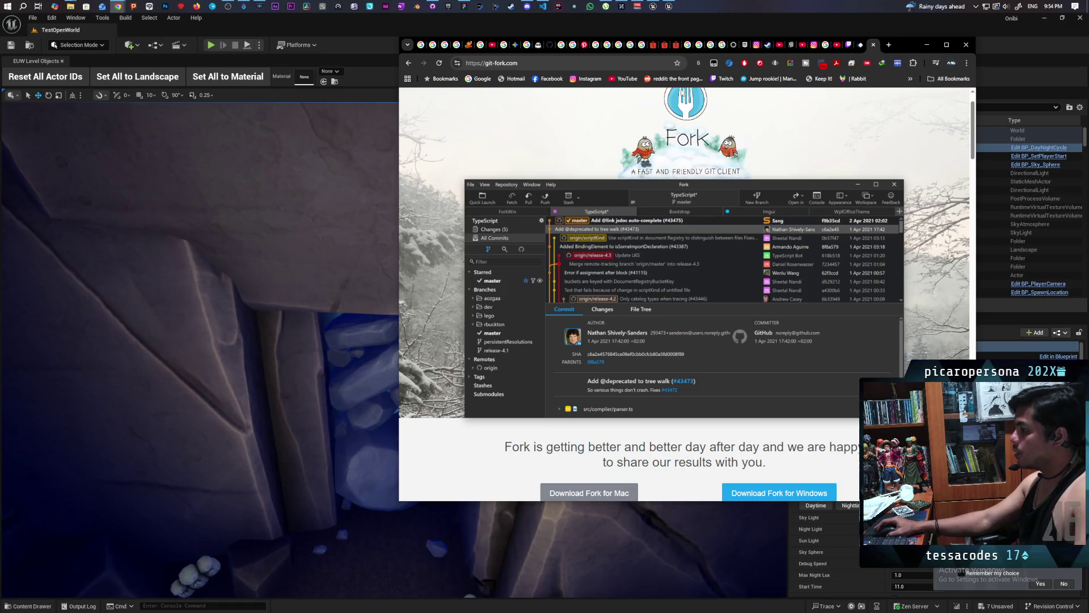
pyautogui.click(567, 63)
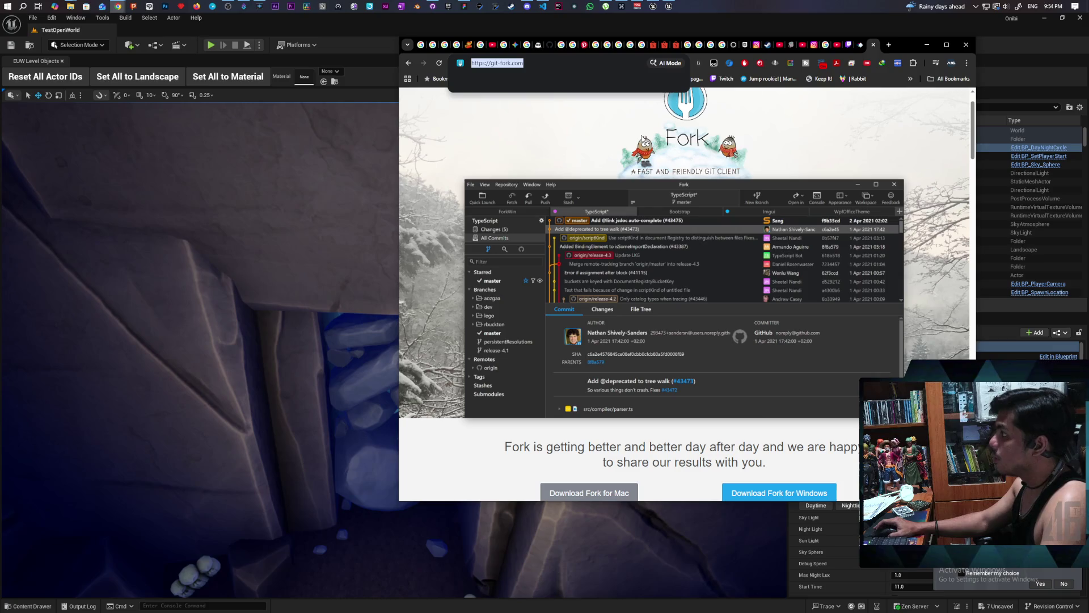
pyautogui.click(527, 6)
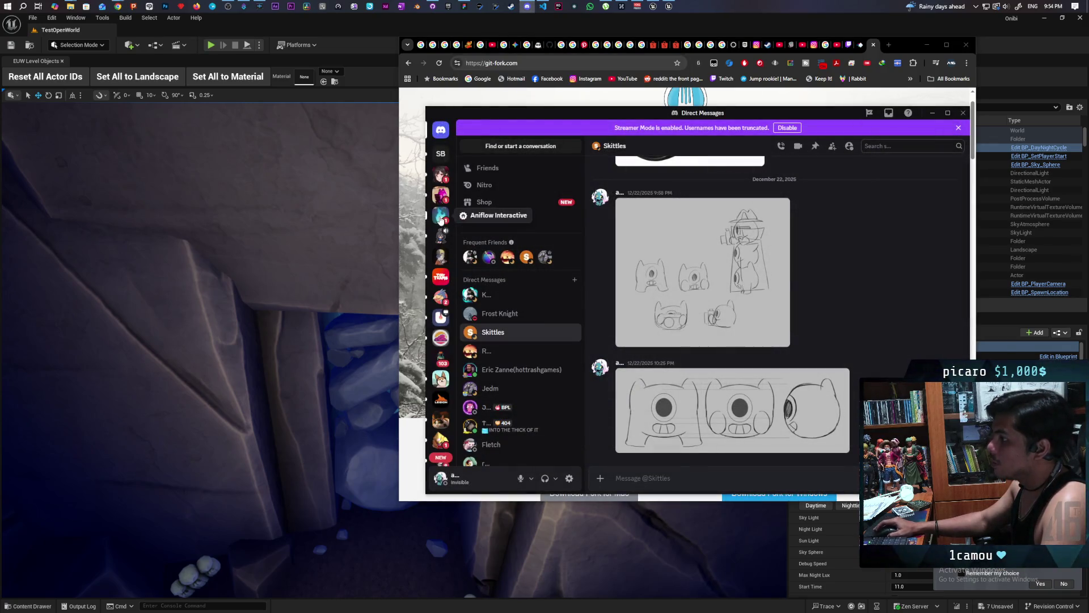
# Post the git-fork.com link in the Aniflow Interactive server's #paparazi channel
pyautogui.click(441, 215)
pyautogui.scroll(3)
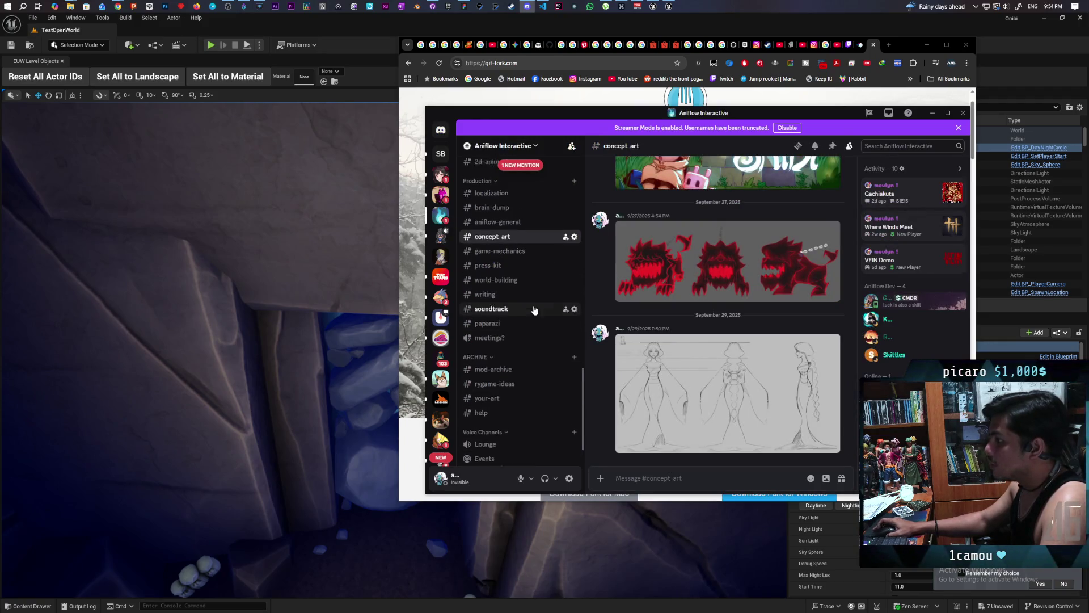
pyautogui.scroll(3)
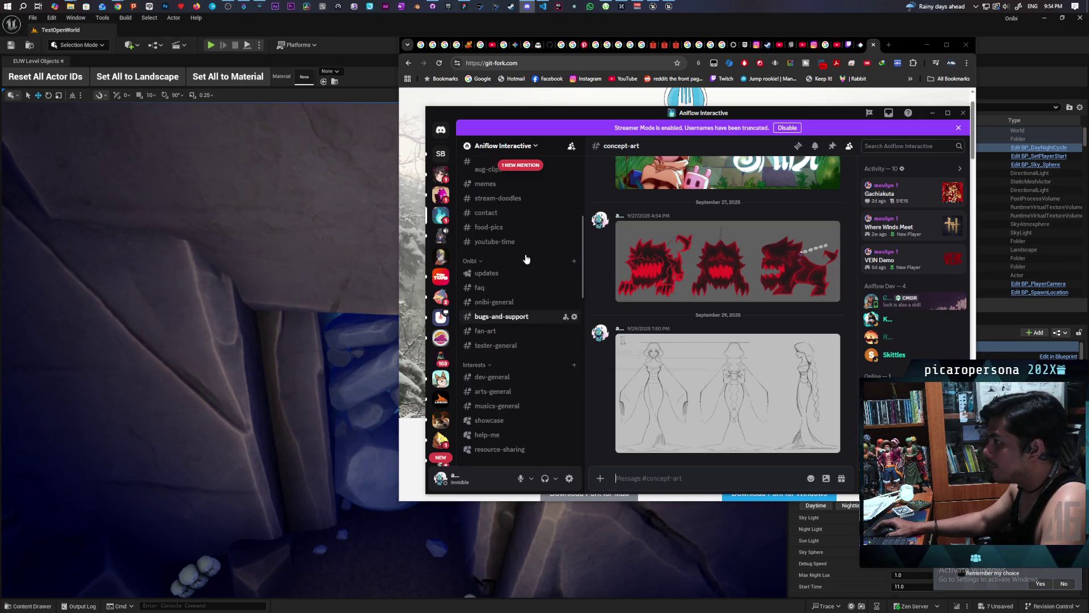
pyautogui.scroll(-3)
pyautogui.scroll(-3)
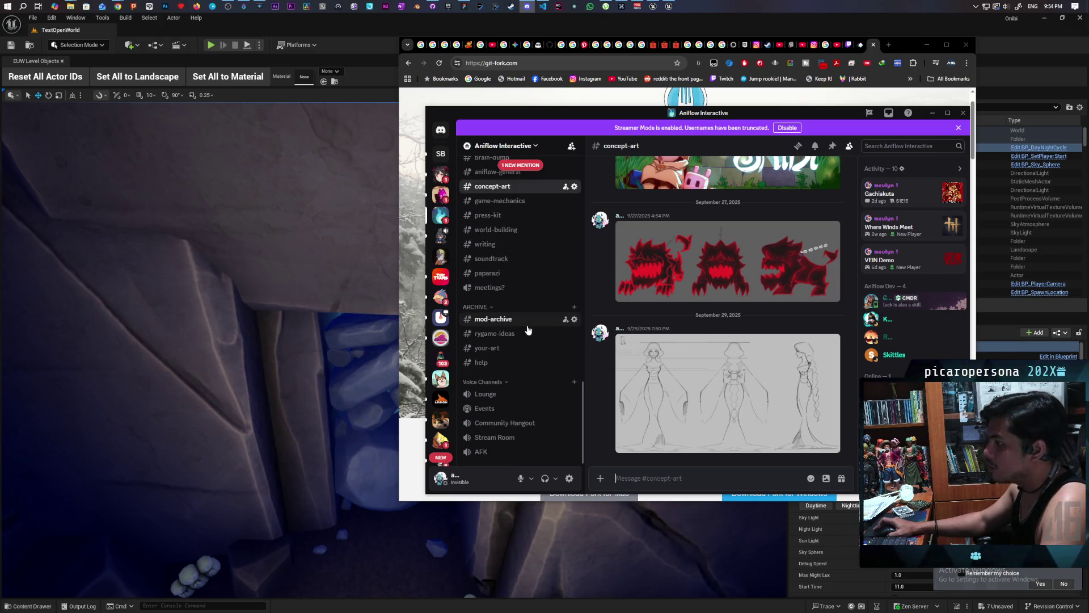
pyautogui.click(495, 273)
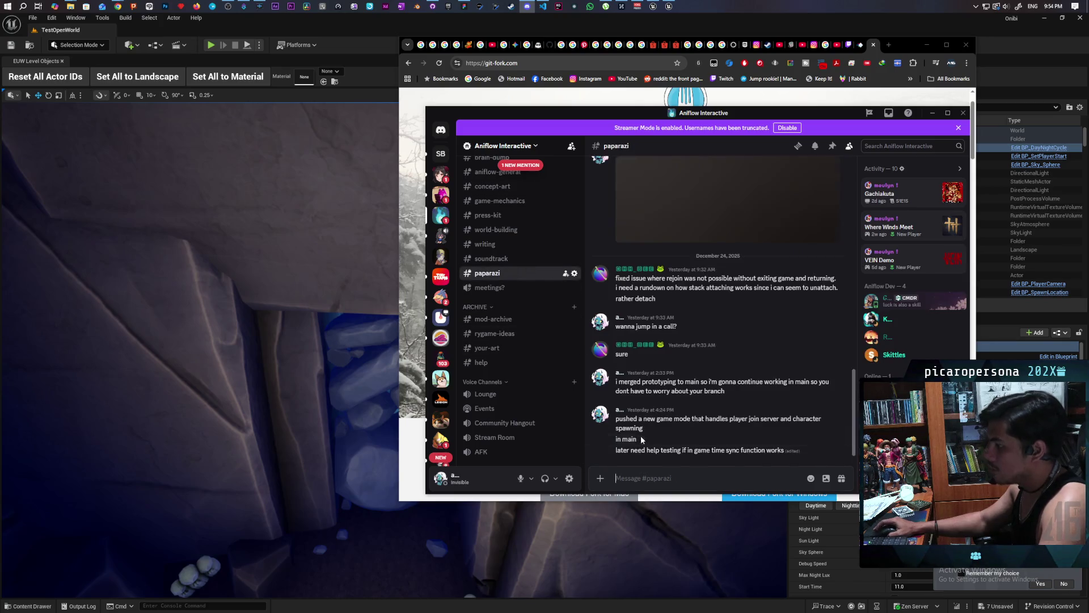
pyautogui.click(655, 477)
pyautogui.write('https://git-fork.com/')
pyautogui.press('Return')
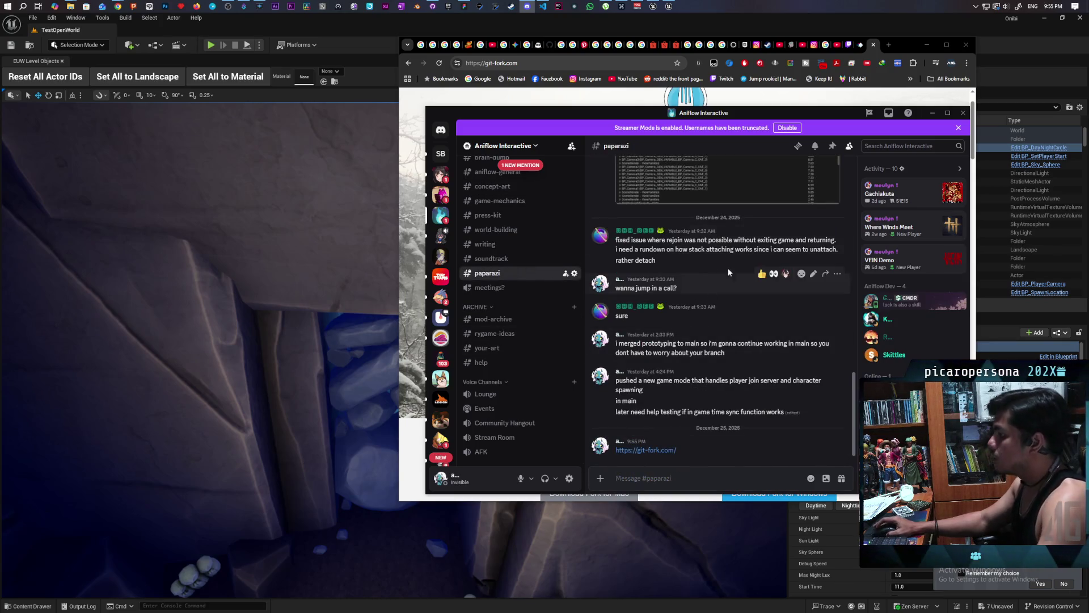
# Copy the Anchorpoint pricing page address and post it in #paparazi as well
pyautogui.moveTo(839, 113); pyautogui.dragTo(598, 211)
pyautogui.click(854, 44)
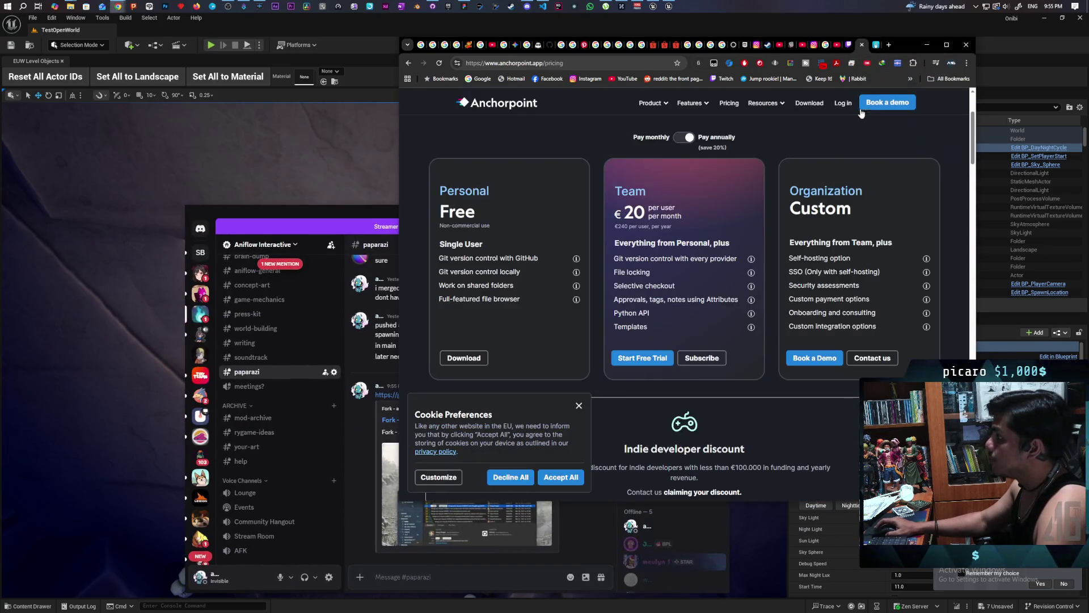
pyautogui.click(592, 62)
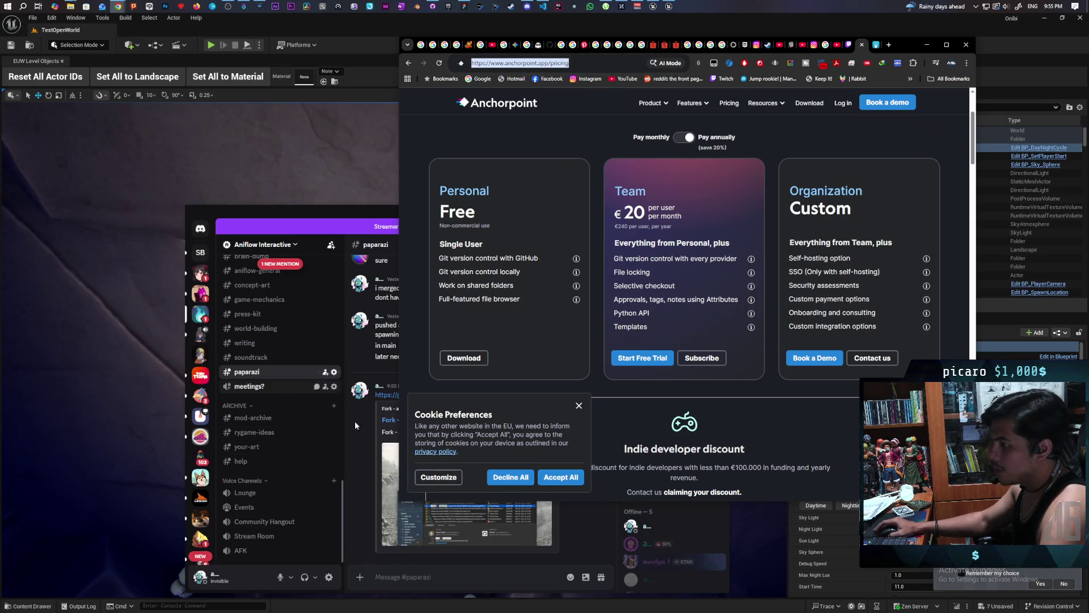
pyautogui.click(427, 567)
pyautogui.write('https://www.anchorpoint.app/pricing')
pyautogui.press('Return')
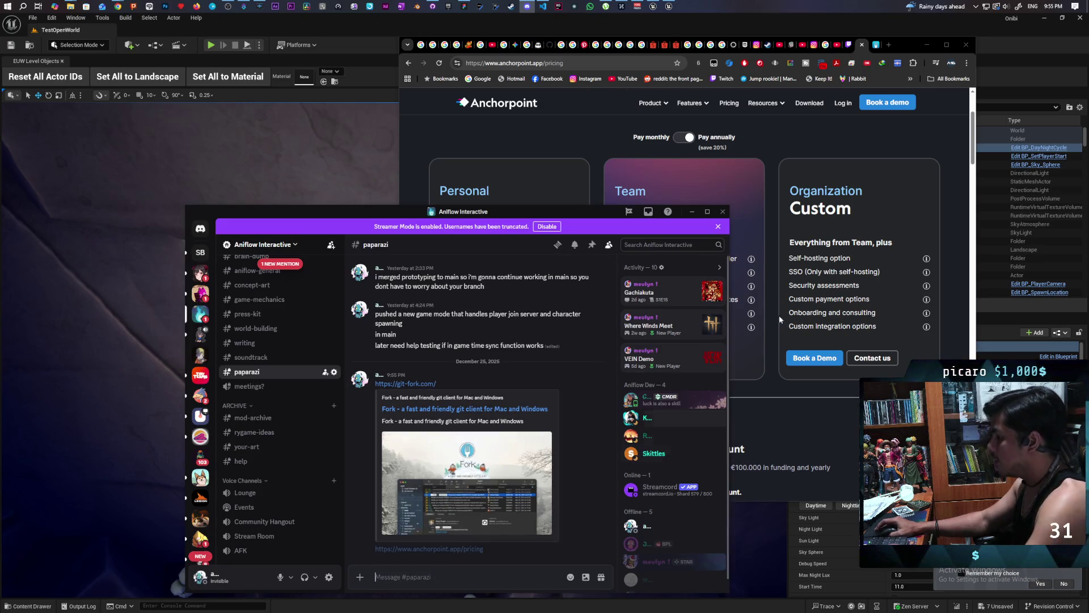
pyautogui.click(889, 45)
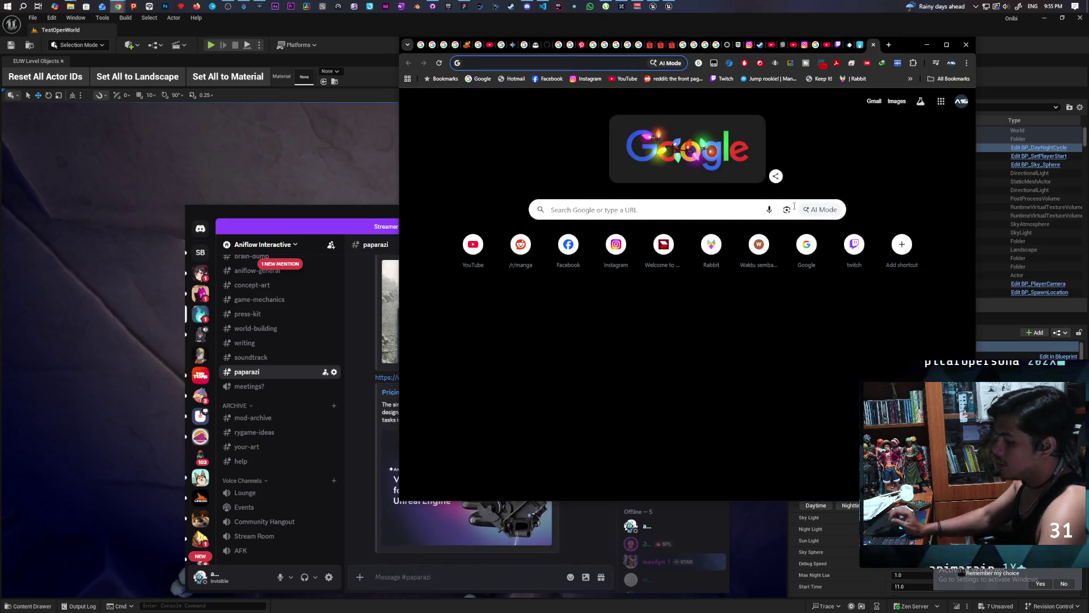
# Search Google for 'azure' and open Microsoft's Azure DevOps product page
pyautogui.write('azure')
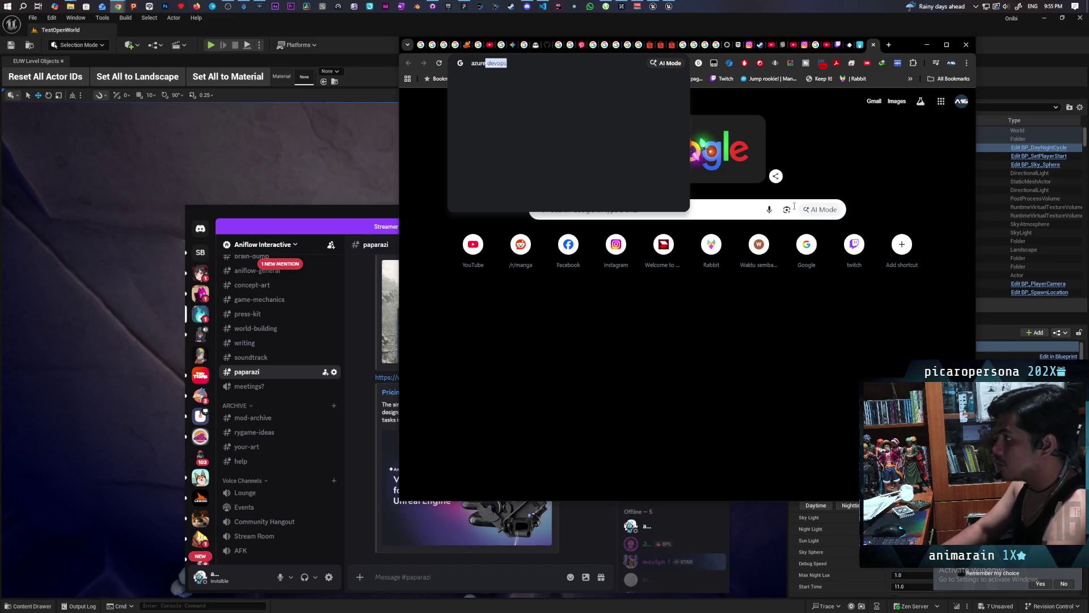
pyautogui.press('Return')
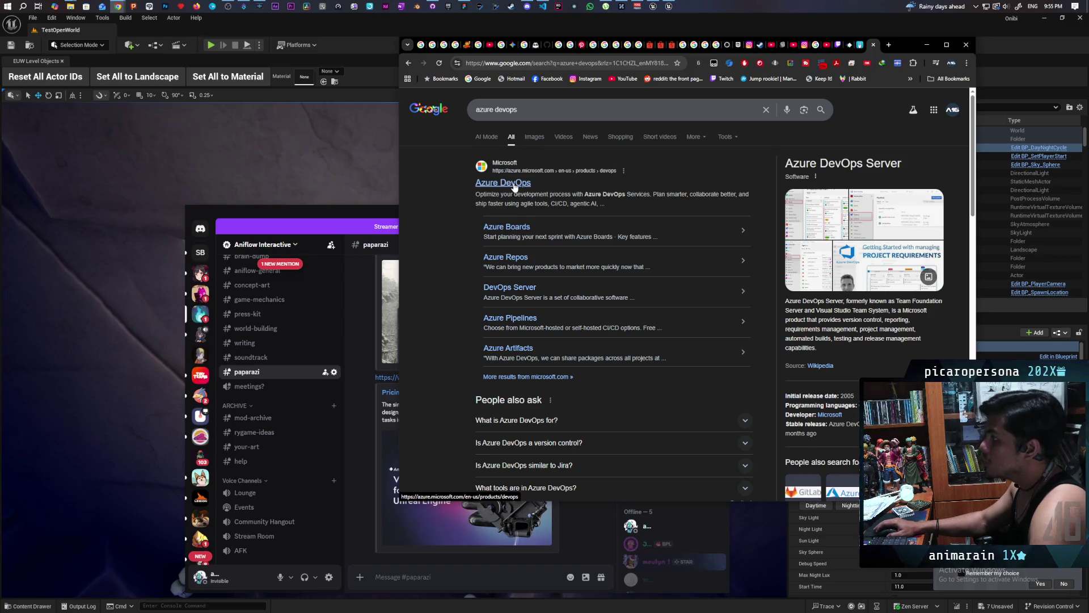
pyautogui.click(513, 186)
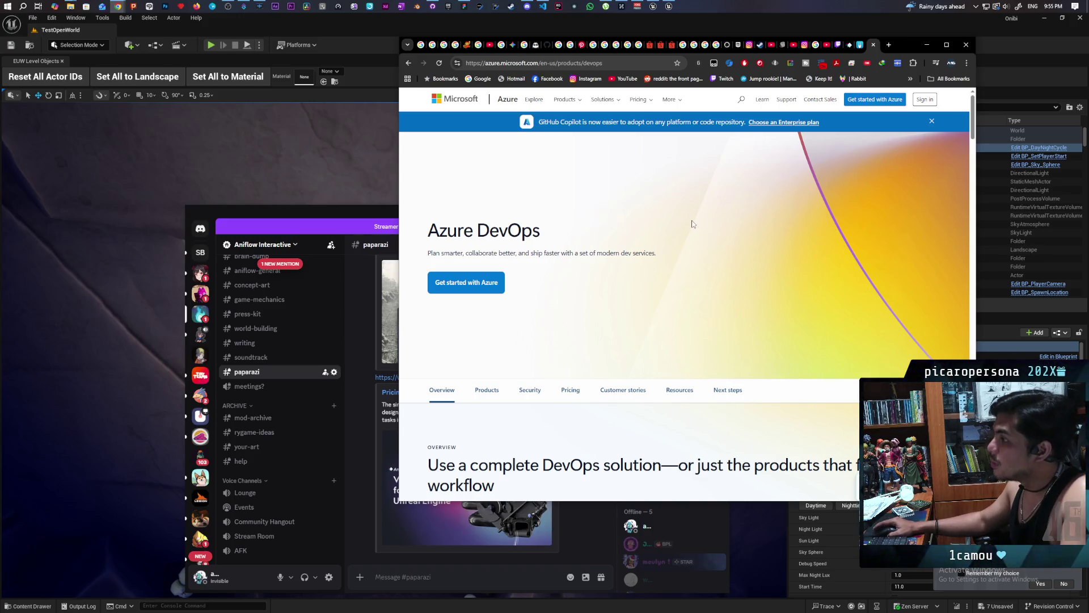
# Scroll the Azure DevOps page to the Repos, Pipelines, Artifacts and Boards product cards
pyautogui.scroll(-3)
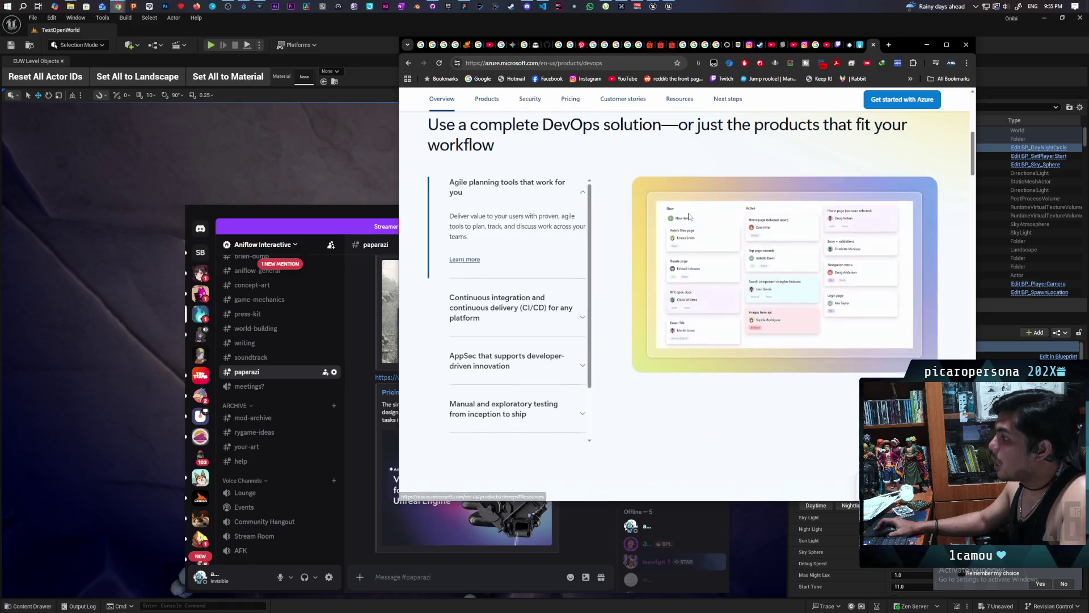
pyautogui.scroll(-3)
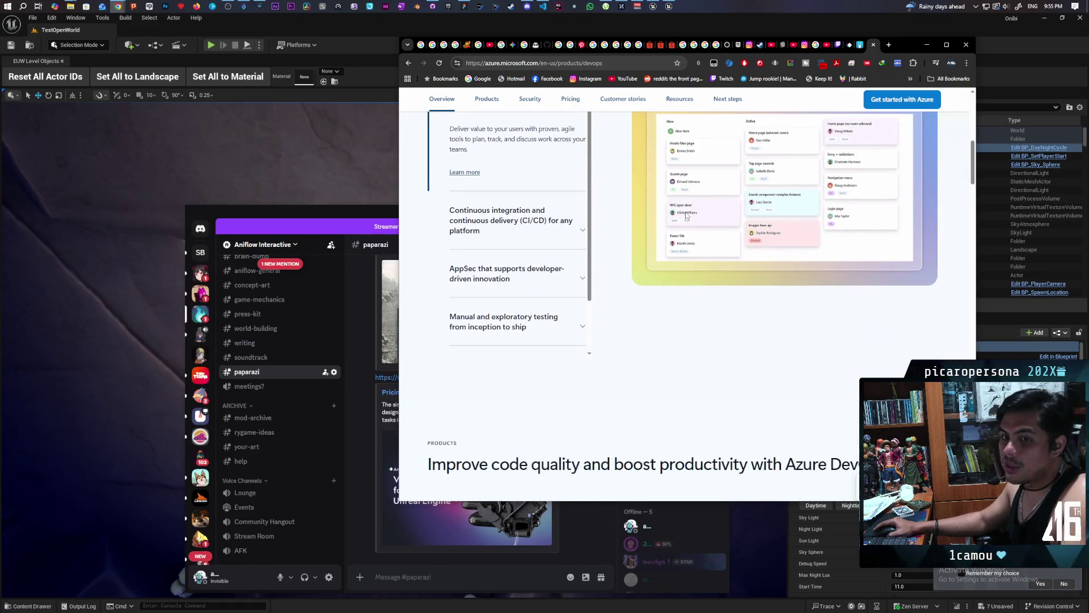
pyautogui.scroll(-3)
pyautogui.scroll(-3)
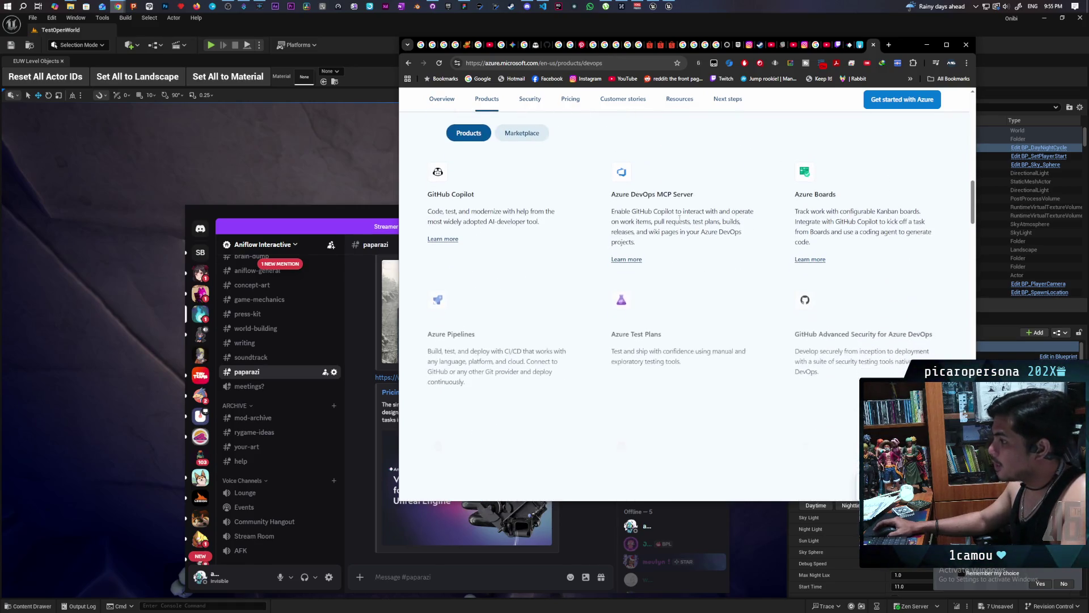
pyautogui.scroll(-3)
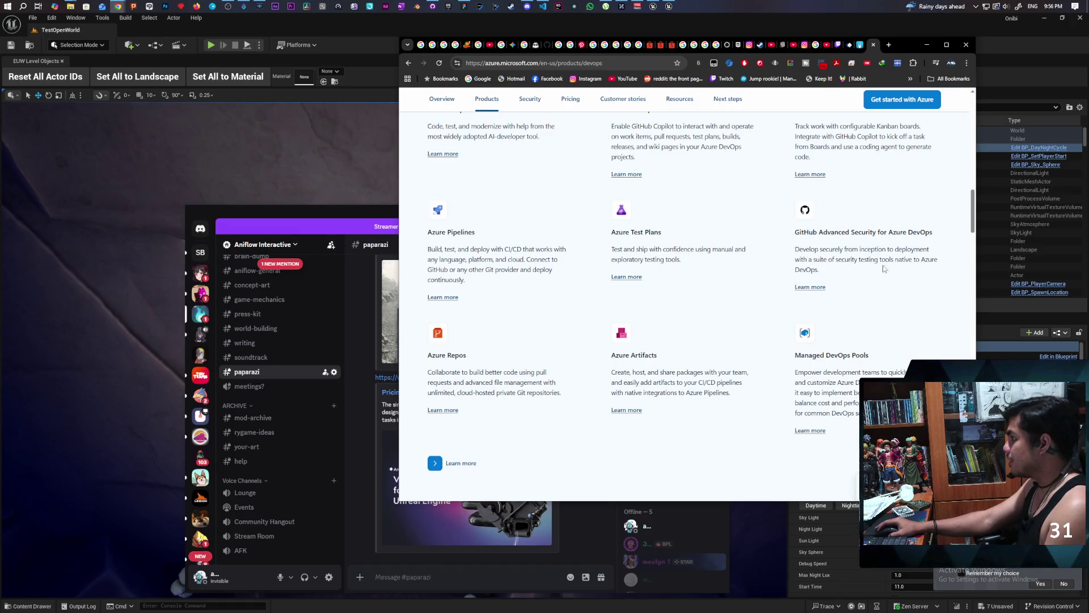
pyautogui.scroll(-3)
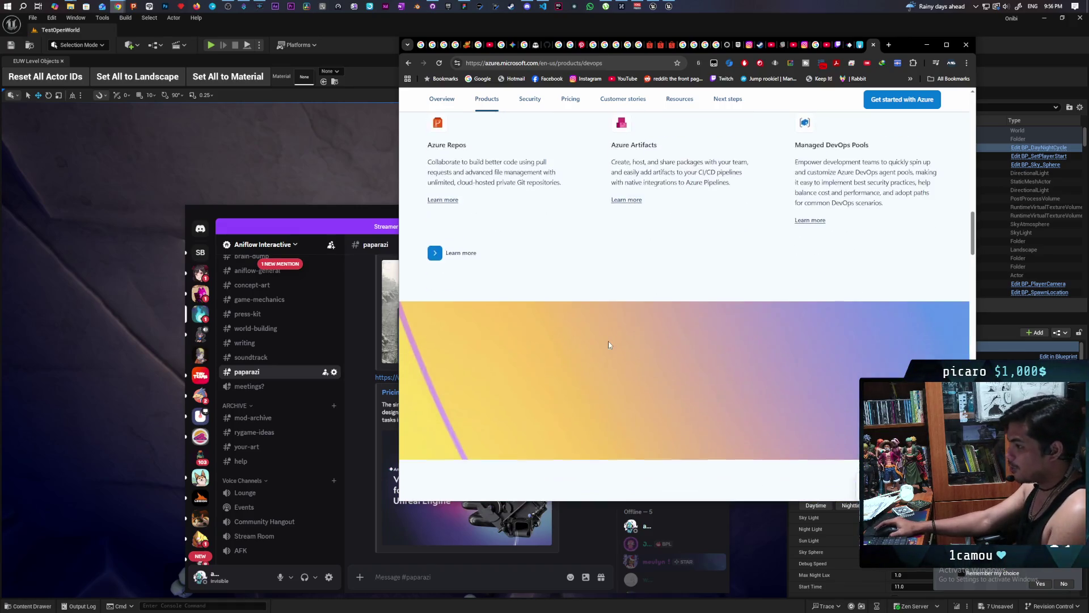
pyautogui.scroll(-3)
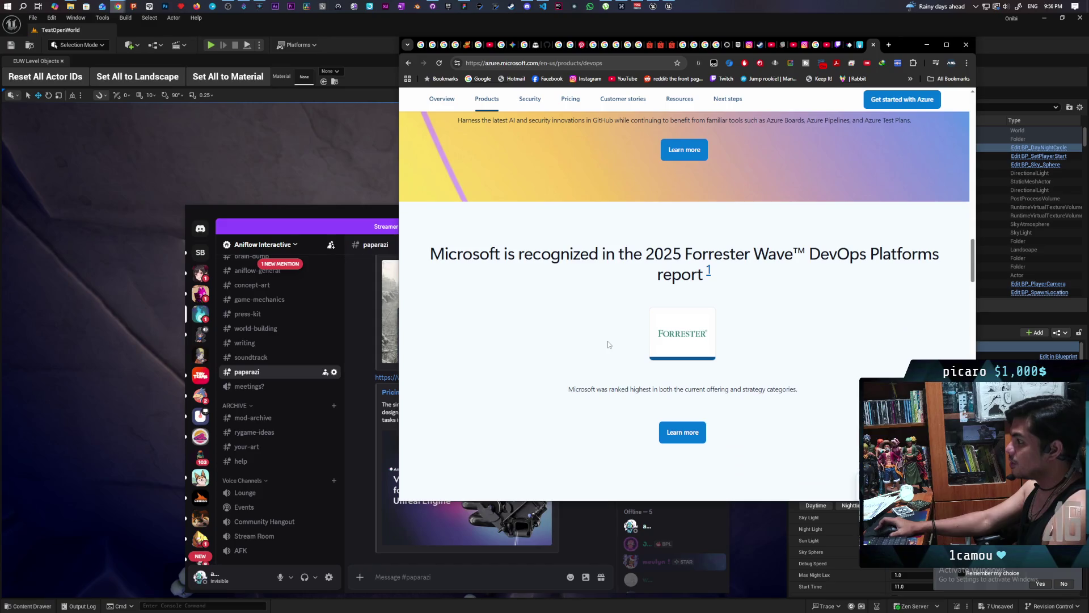
pyautogui.scroll(3)
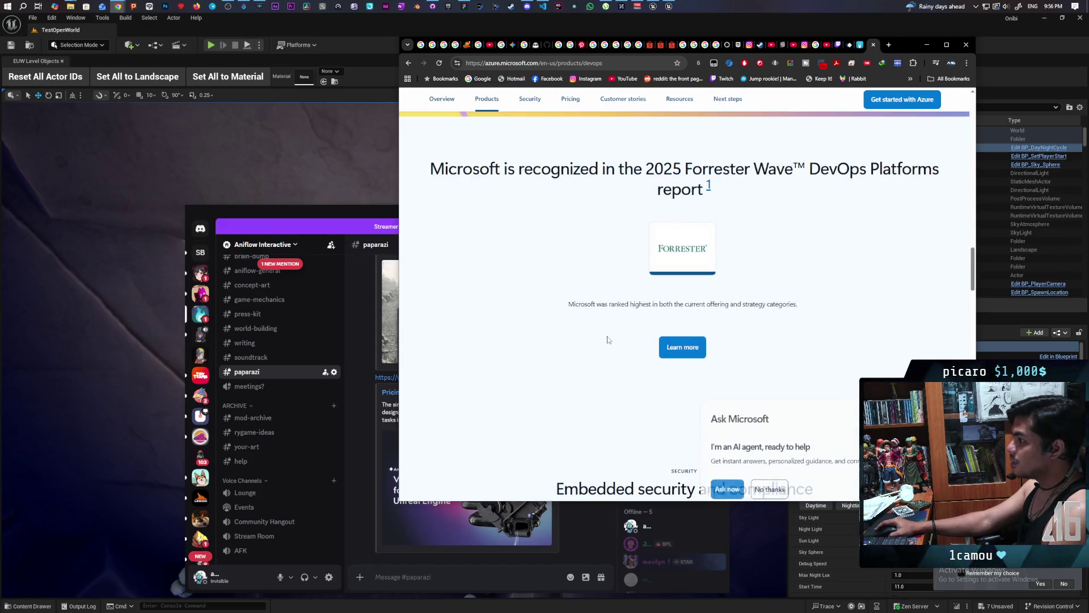
pyautogui.scroll(-3)
pyautogui.scroll(-3)
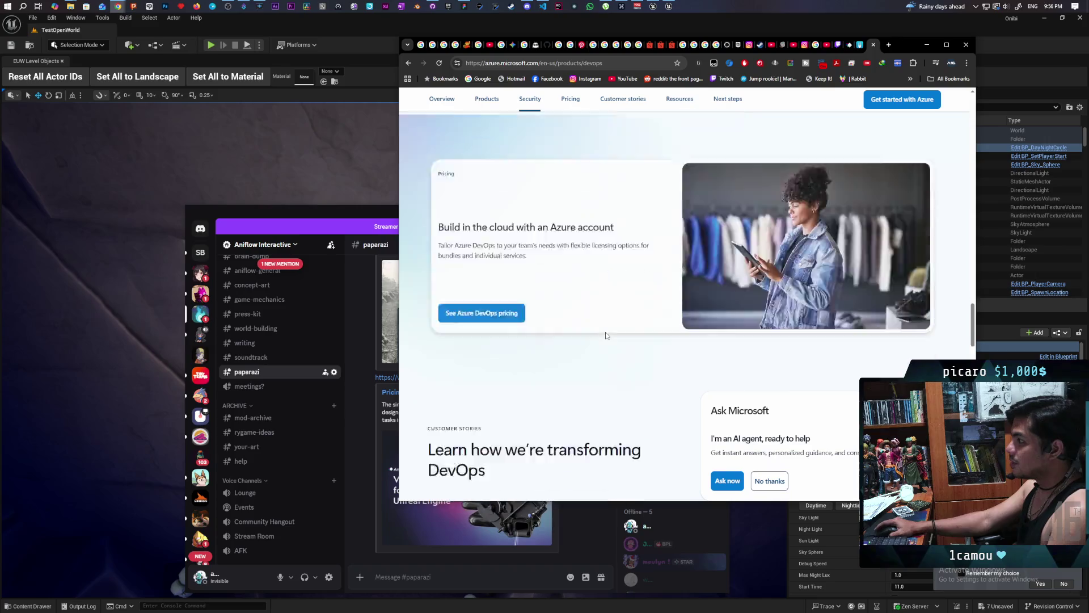
pyautogui.scroll(-3)
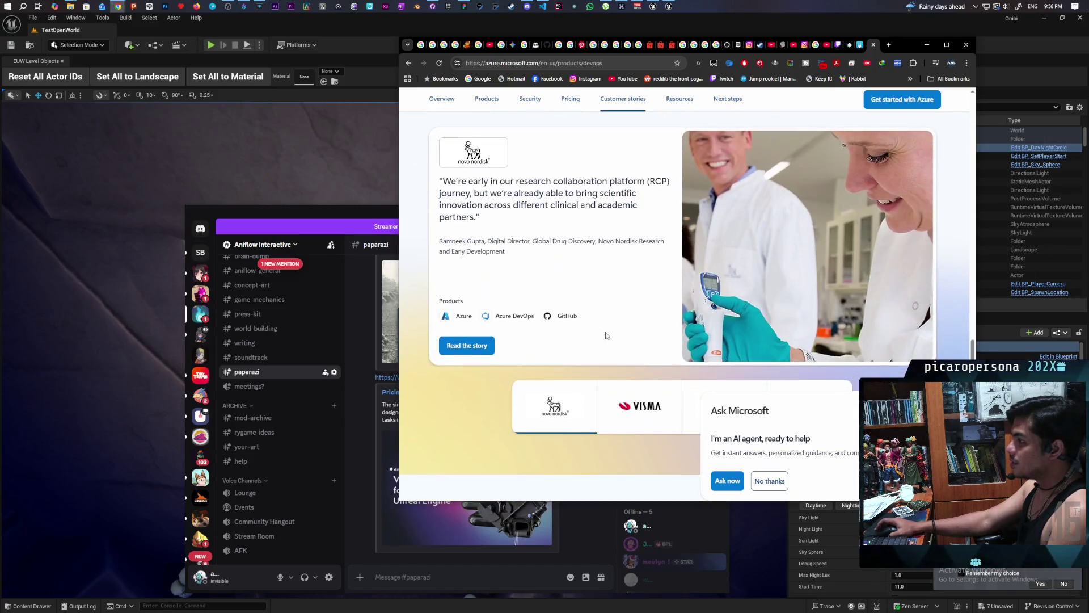
pyautogui.scroll(-3)
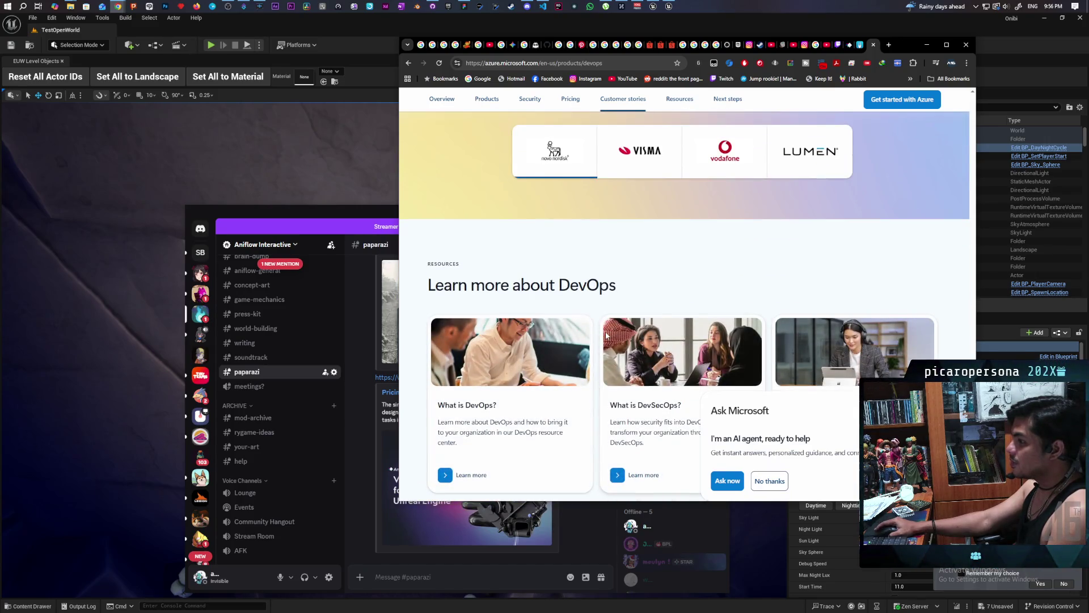
pyautogui.scroll(-3)
pyautogui.scroll(-3)
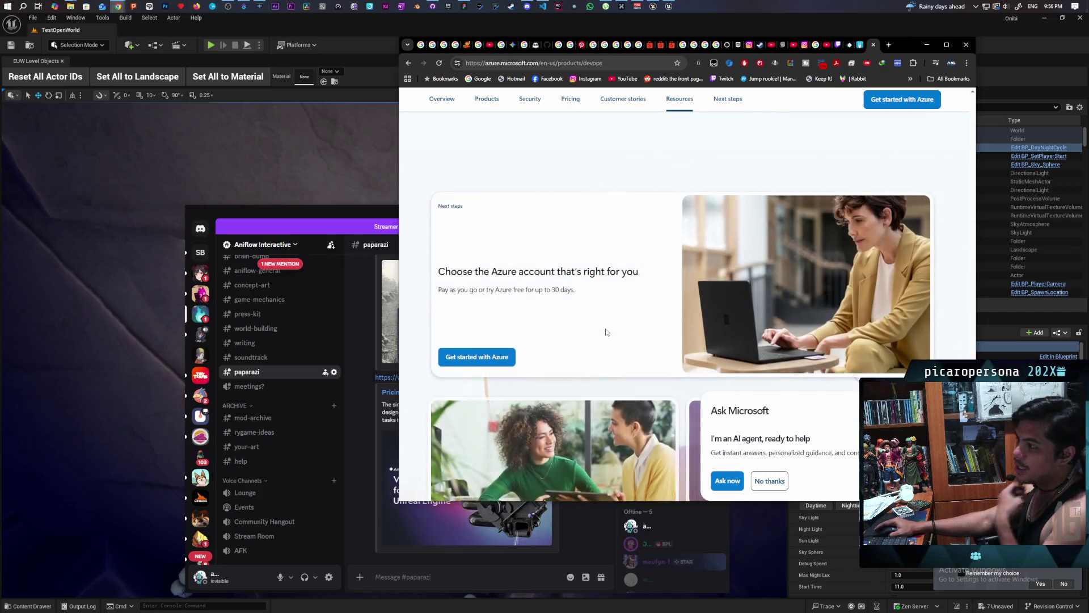
pyautogui.scroll(-3)
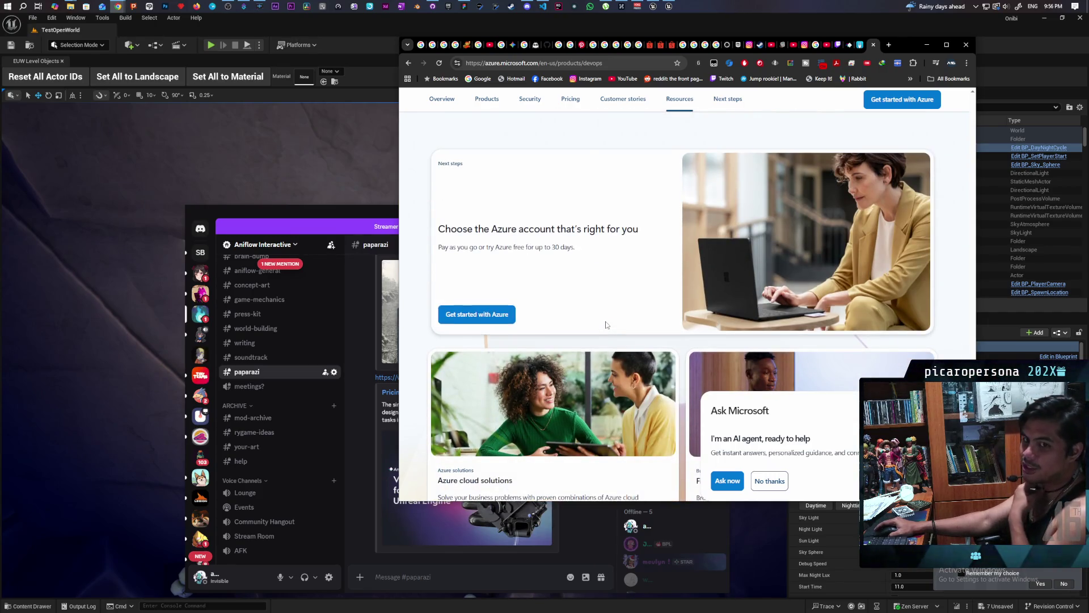
pyautogui.scroll(-3)
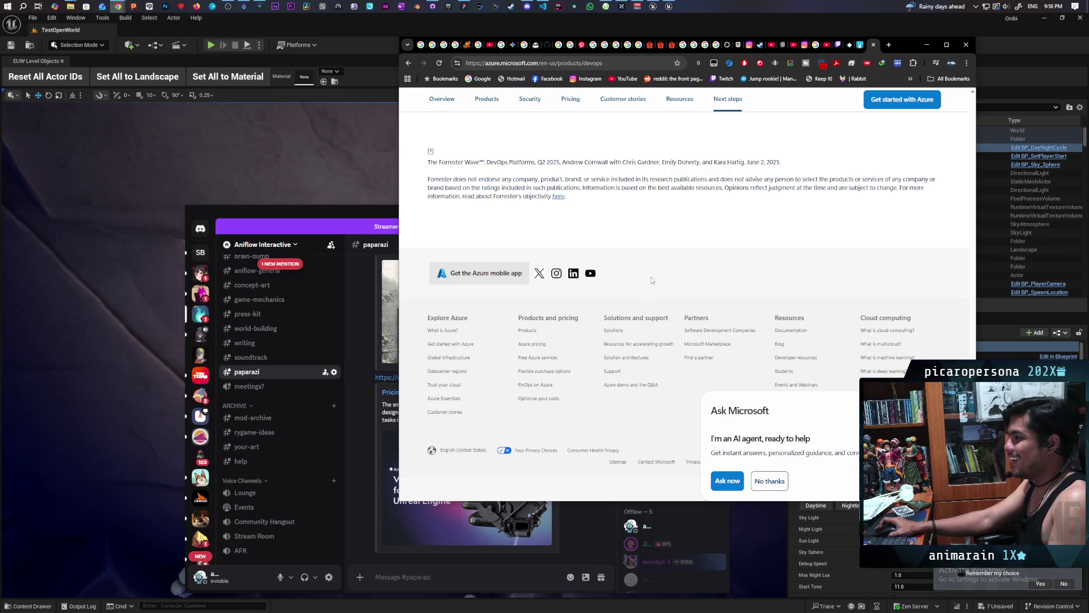
pyautogui.scroll(3)
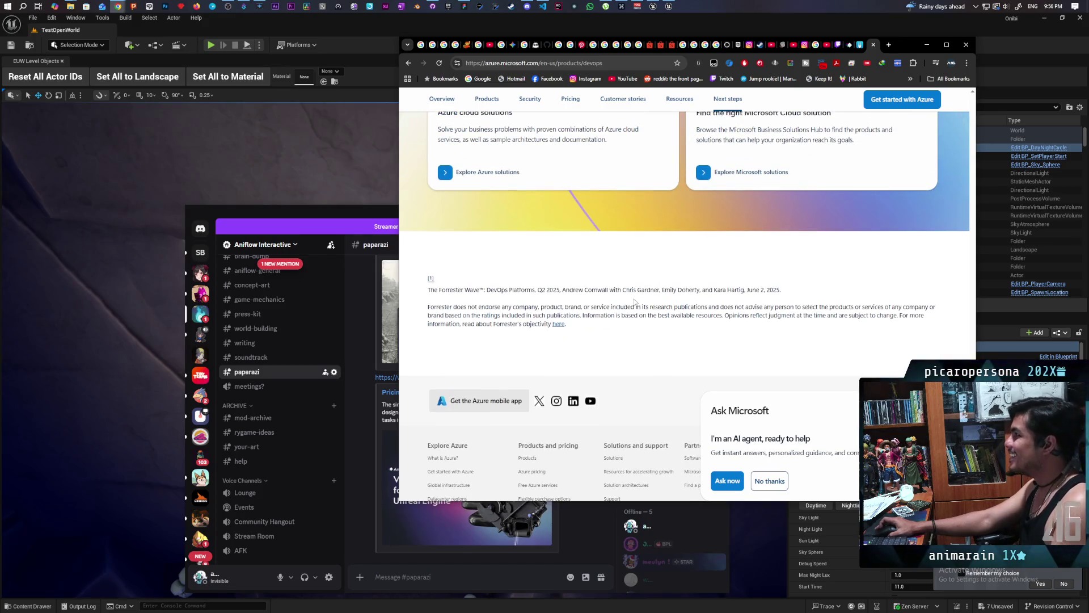
pyautogui.scroll(3)
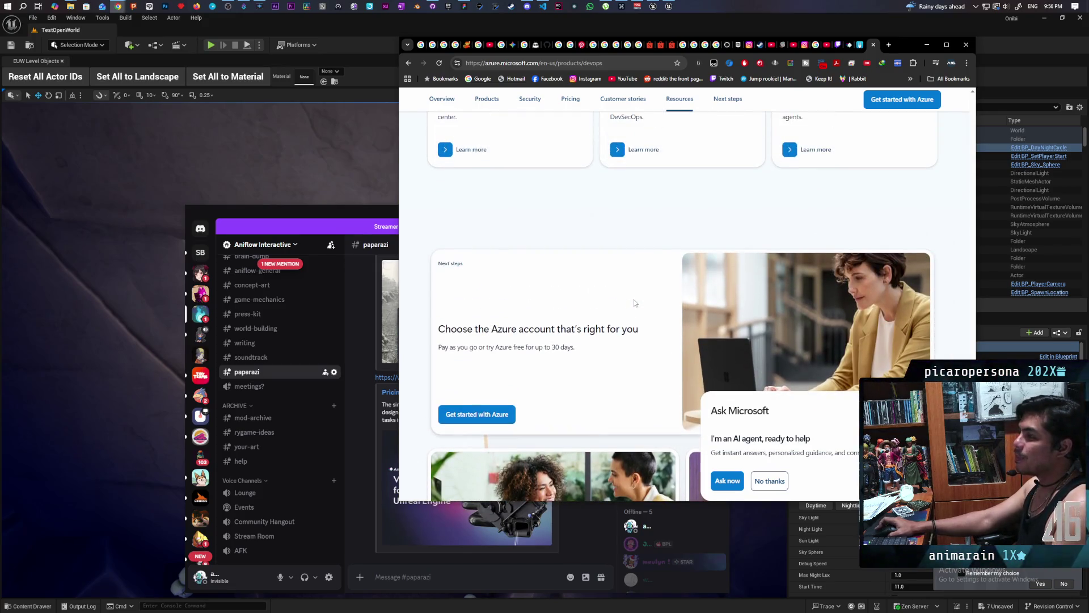
pyautogui.moveTo(433, 6)
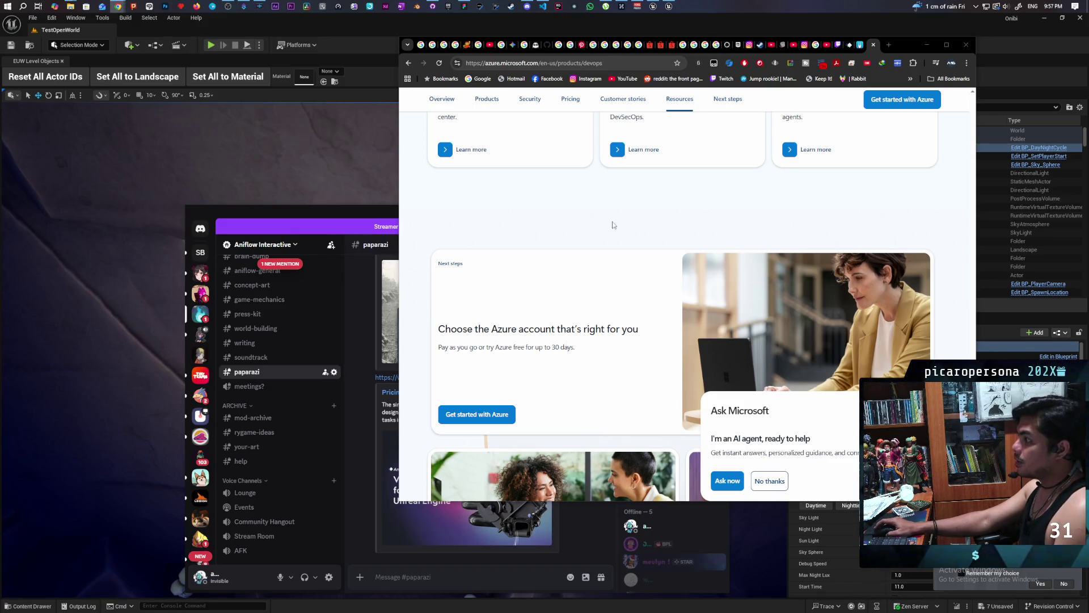
pyautogui.scroll(3)
pyautogui.scroll(3)
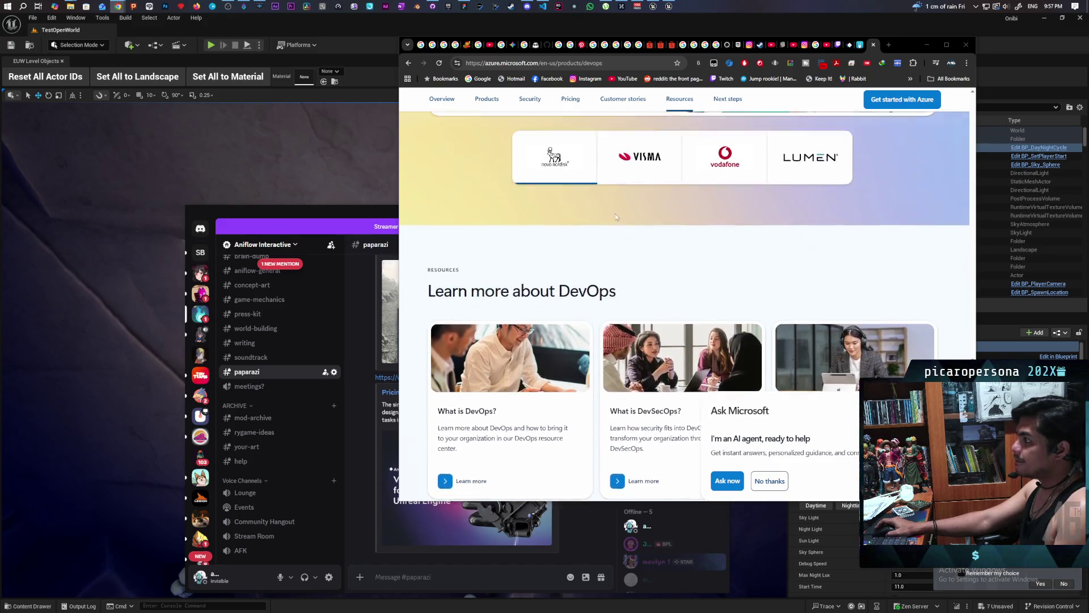
pyautogui.scroll(3)
pyautogui.scroll(3)
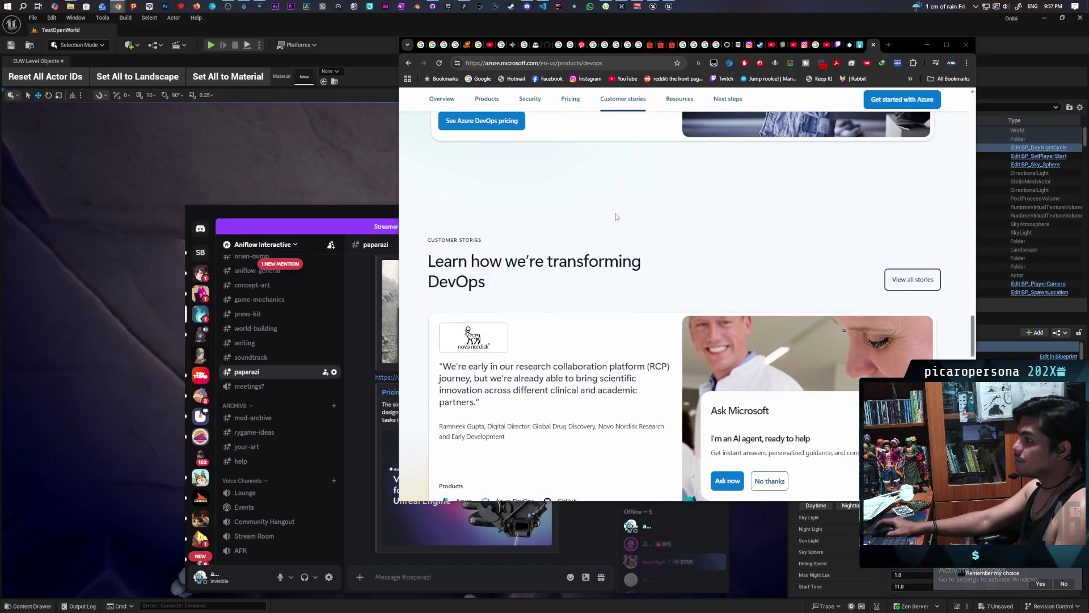
pyautogui.scroll(3)
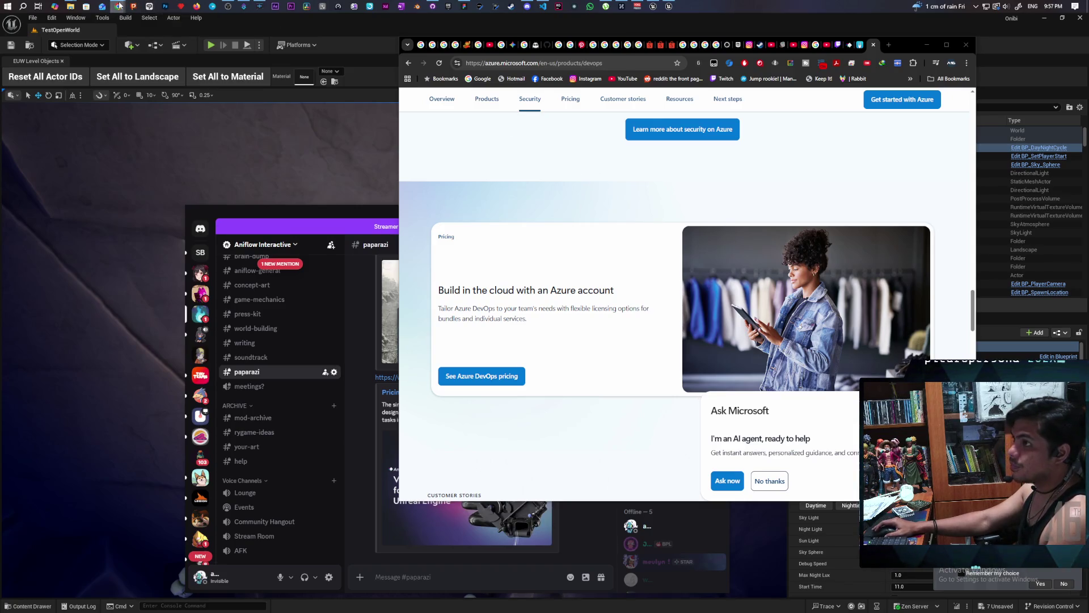
pyautogui.moveTo(117, 6)
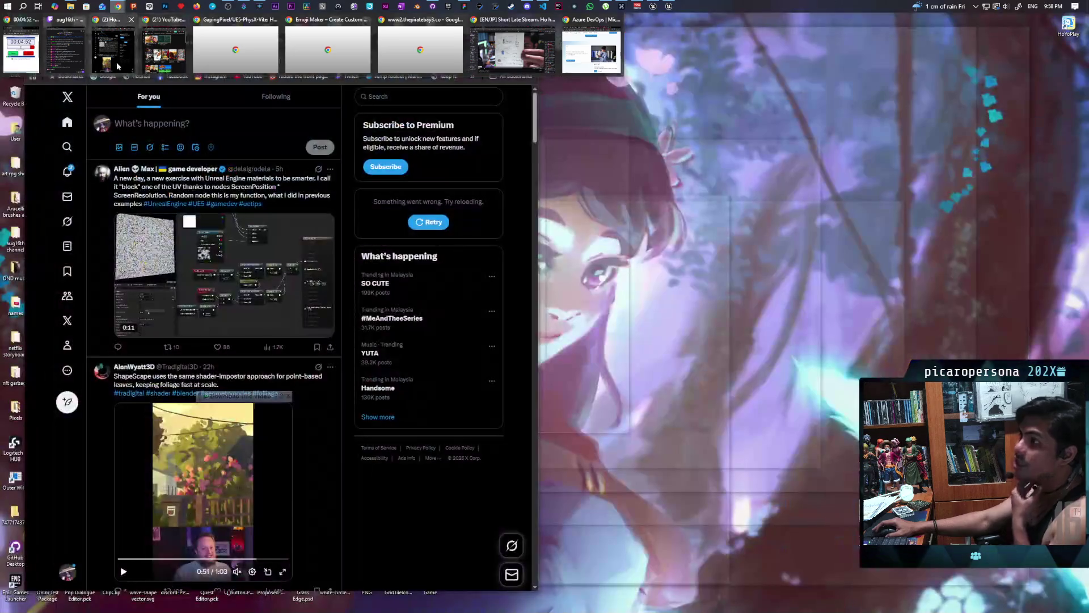
# Close the duplicate Twitch stream dashboard tab and switch to the live Fortnite stream tab
pyautogui.click(512, 48)
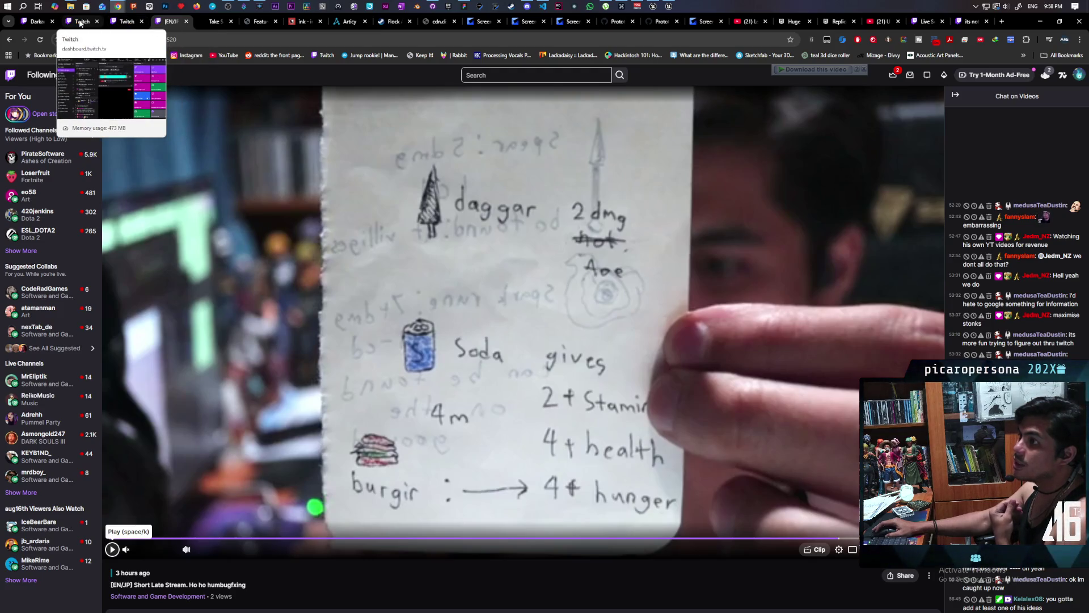
pyautogui.click(126, 22)
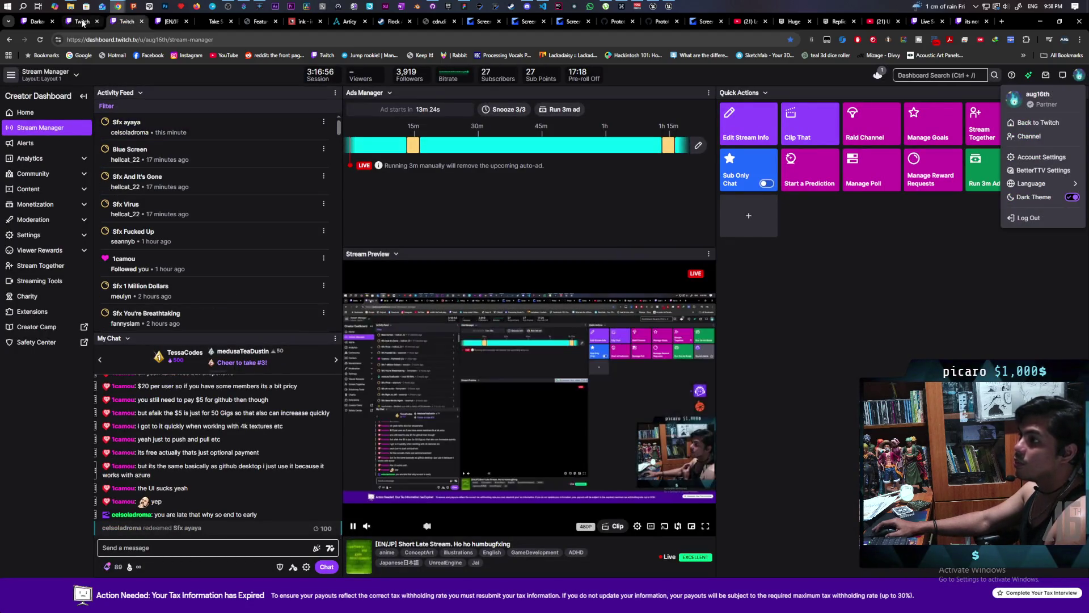
pyautogui.click(83, 22)
pyautogui.middleClick(83, 24)
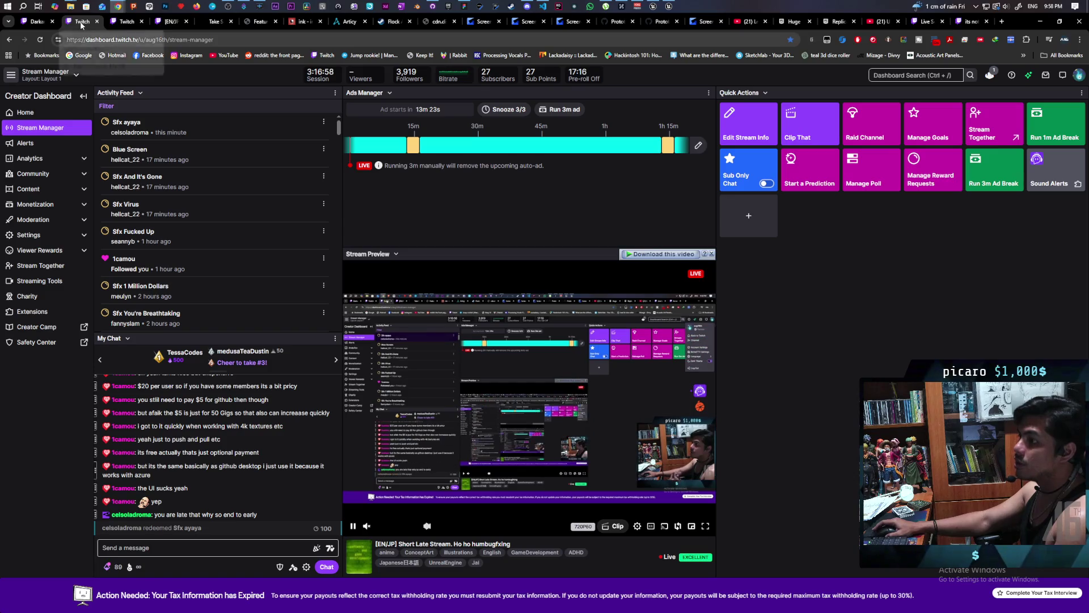
pyautogui.click(43, 26)
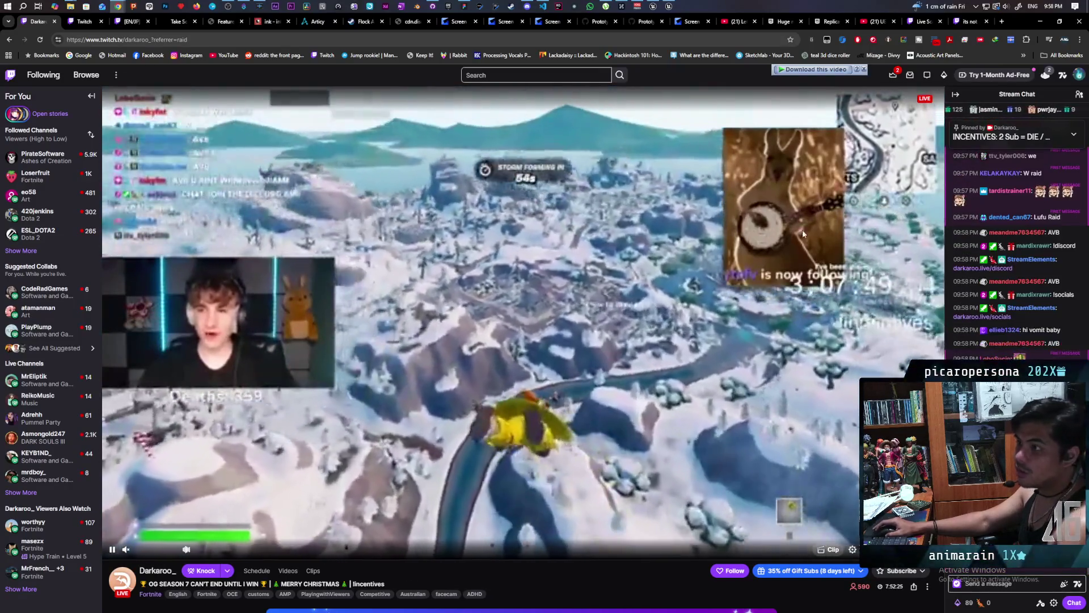
# Open the Rogue Blight development stream from Followed Channels, then its Software and Game Development category
pyautogui.click(34, 250)
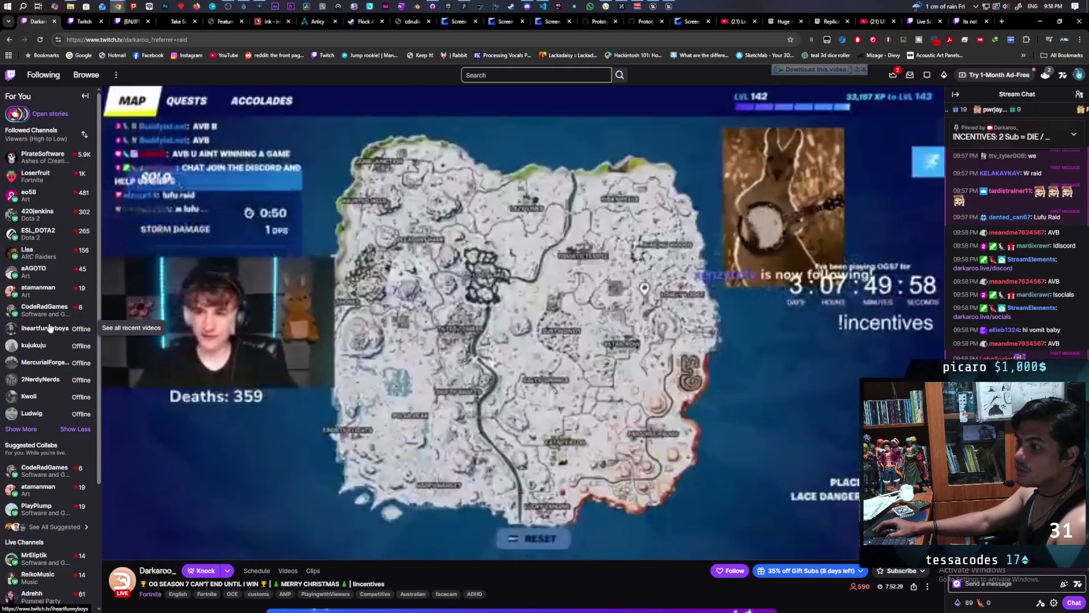
pyautogui.moveTo(49, 318)
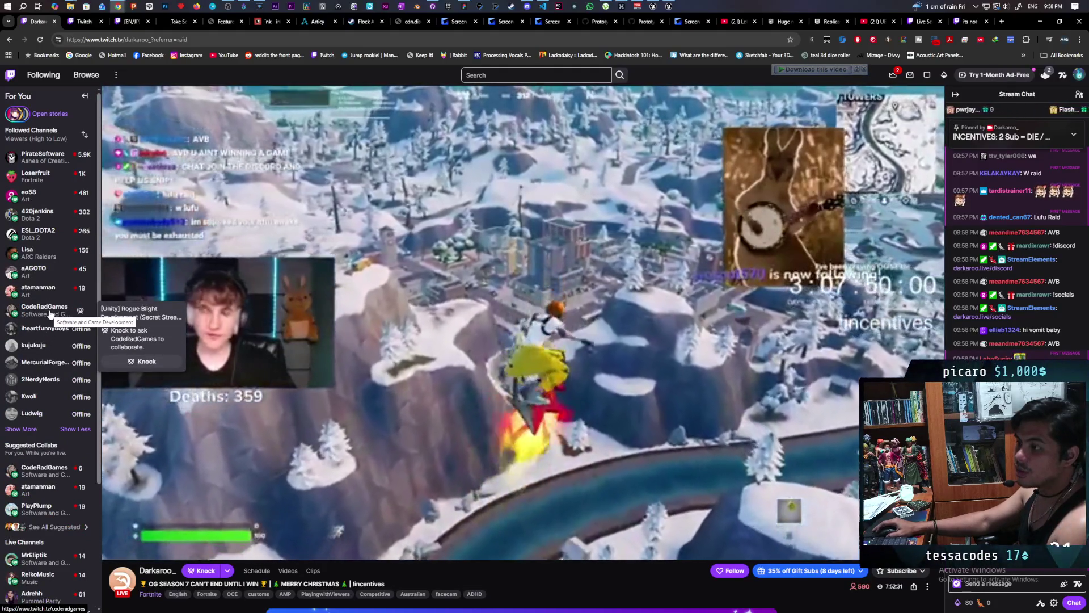
pyautogui.click(49, 318)
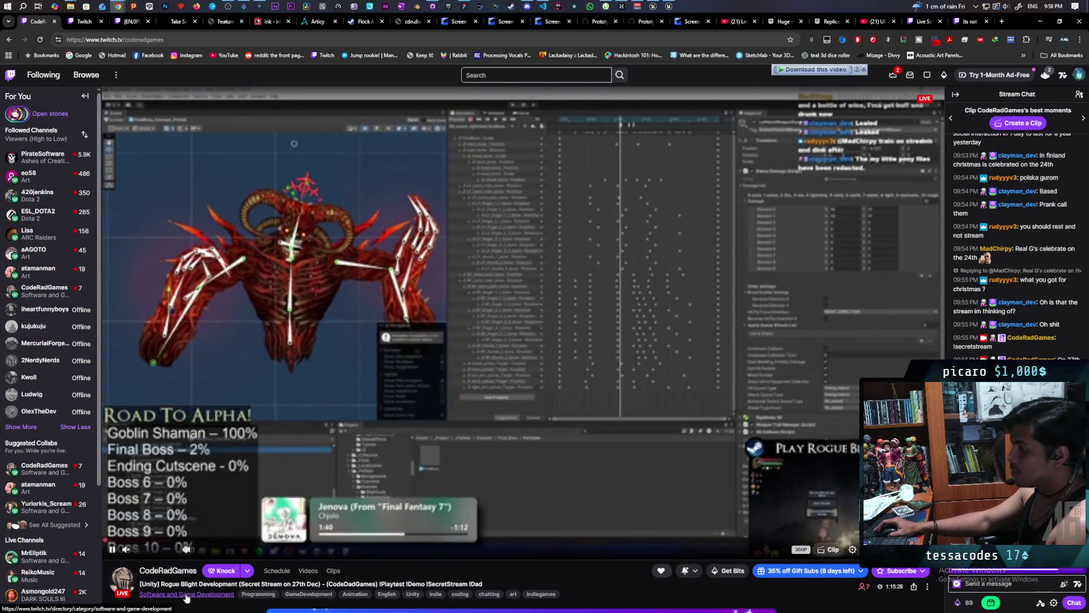
pyautogui.click(188, 595)
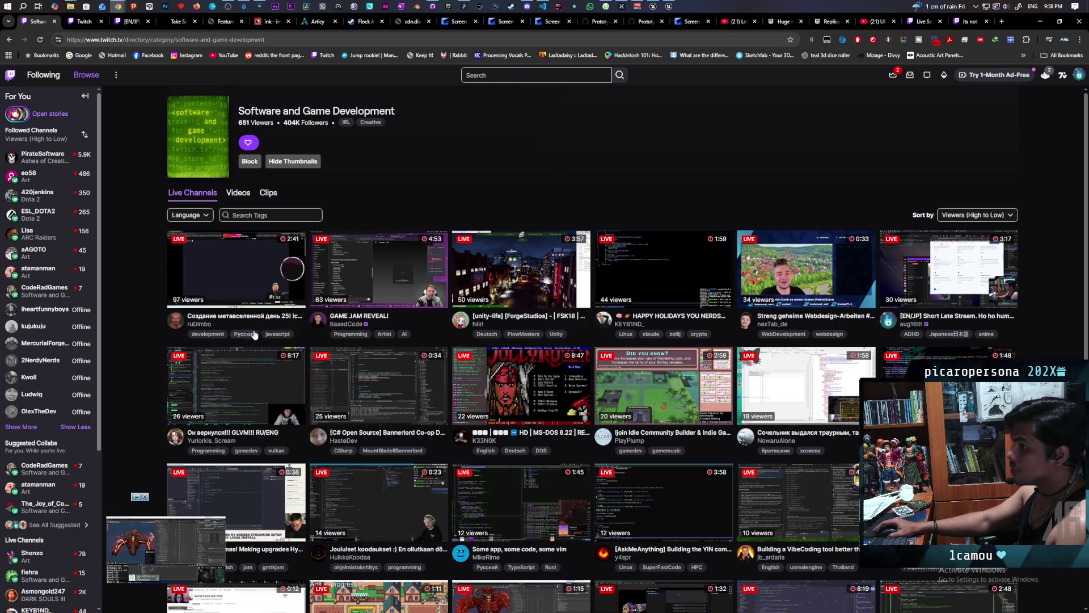
# Browse the category's live channels, then expand the Rogue Blight mini player to its full channel page
pyautogui.scroll(-3)
pyautogui.scroll(3)
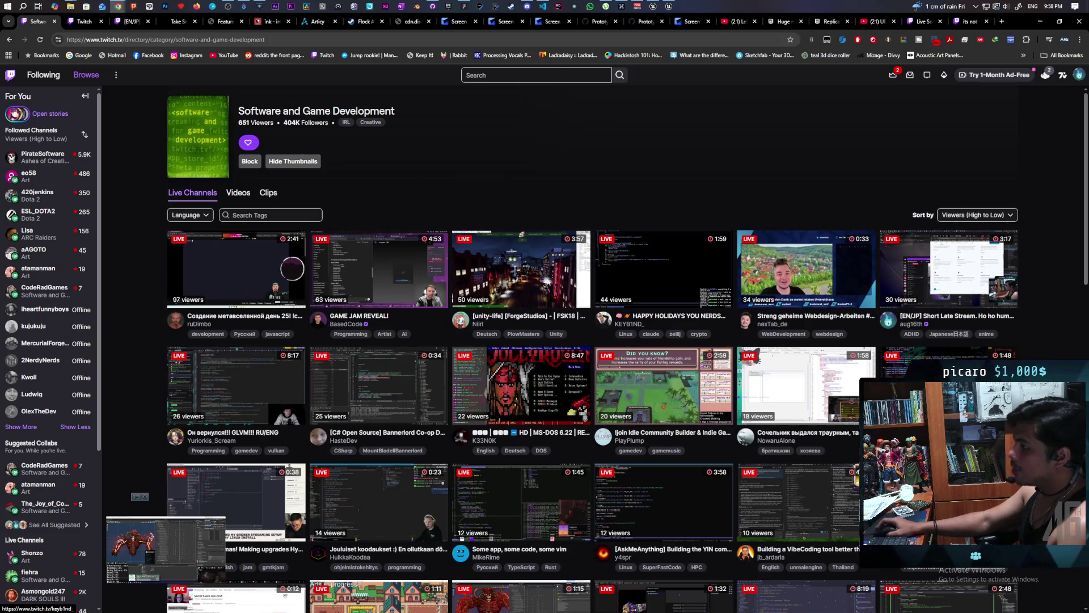
pyautogui.scroll(-3)
pyautogui.scroll(-3)
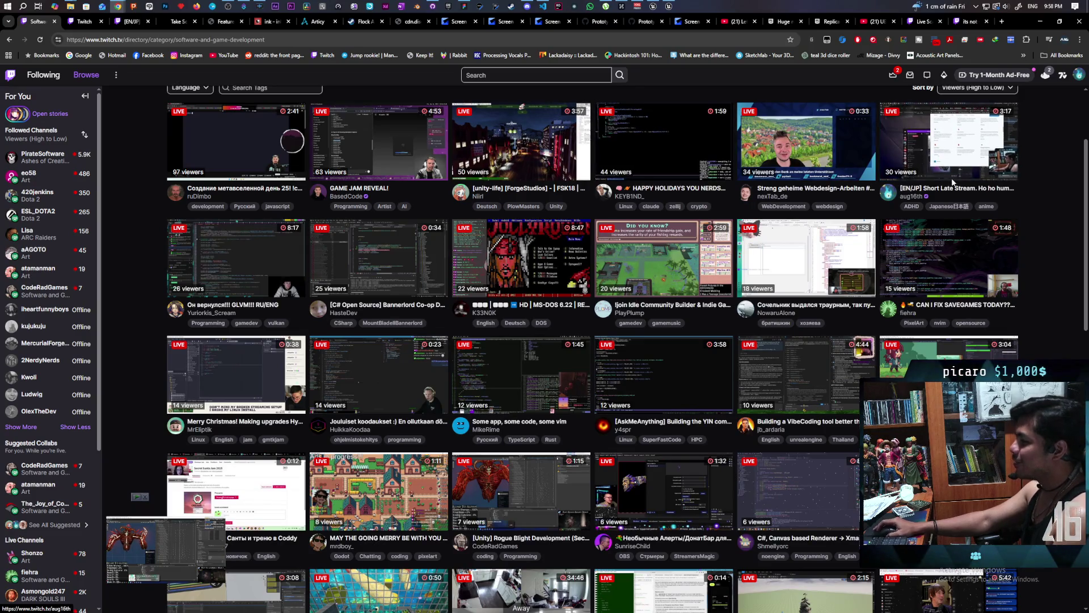
pyautogui.scroll(-3)
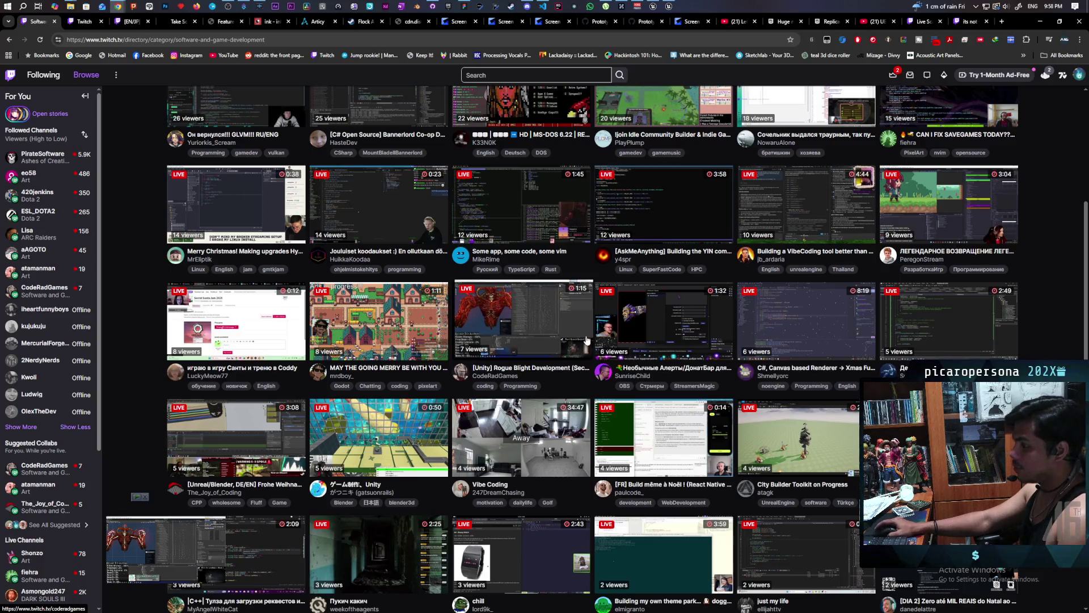
pyautogui.scroll(-3)
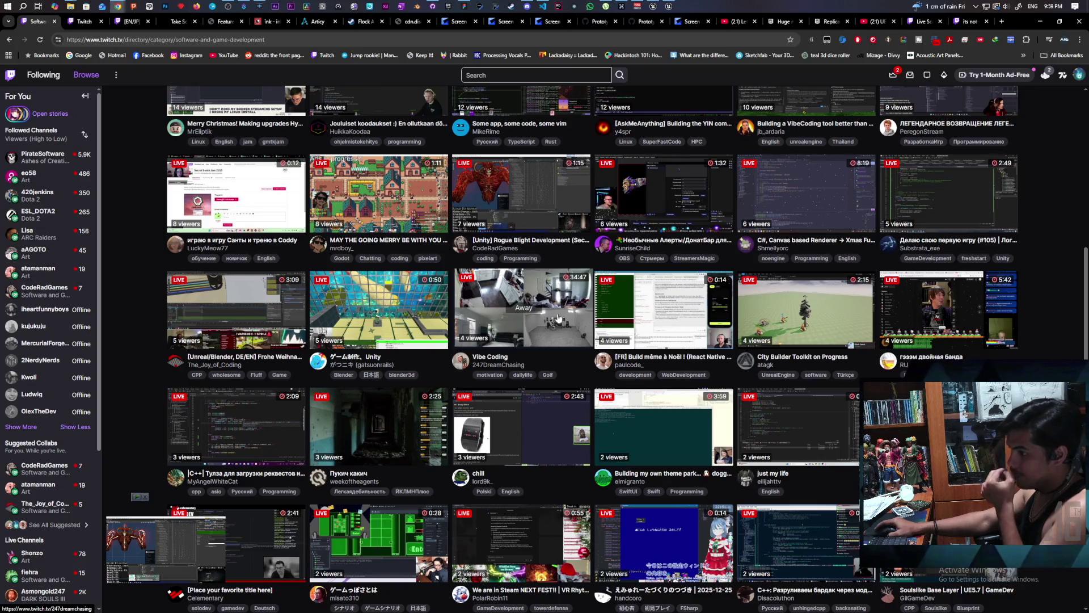
pyautogui.click(154, 559)
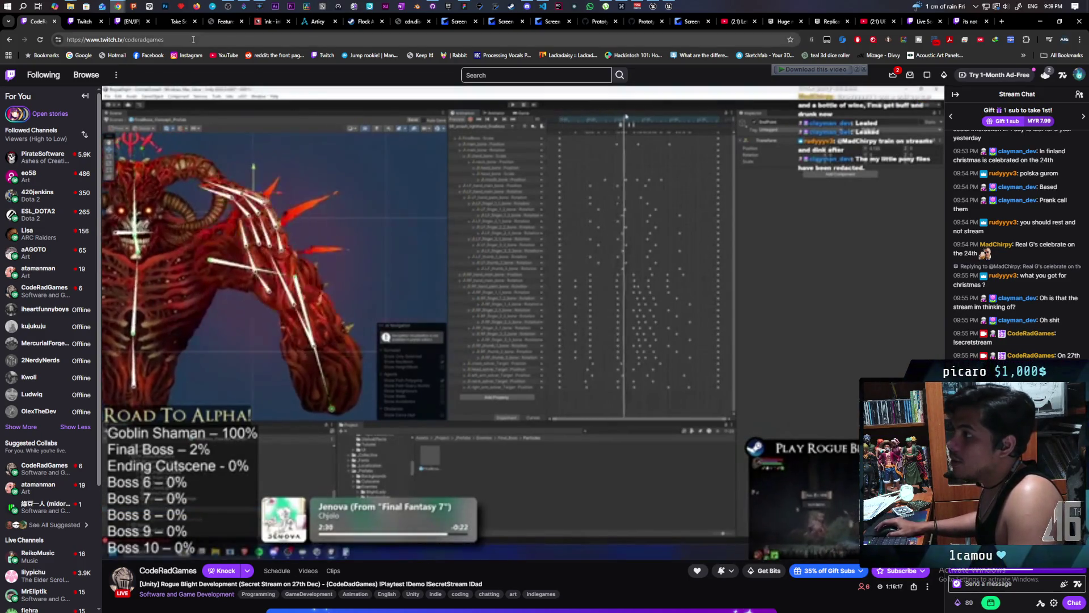
pyautogui.doubleClick(149, 40)
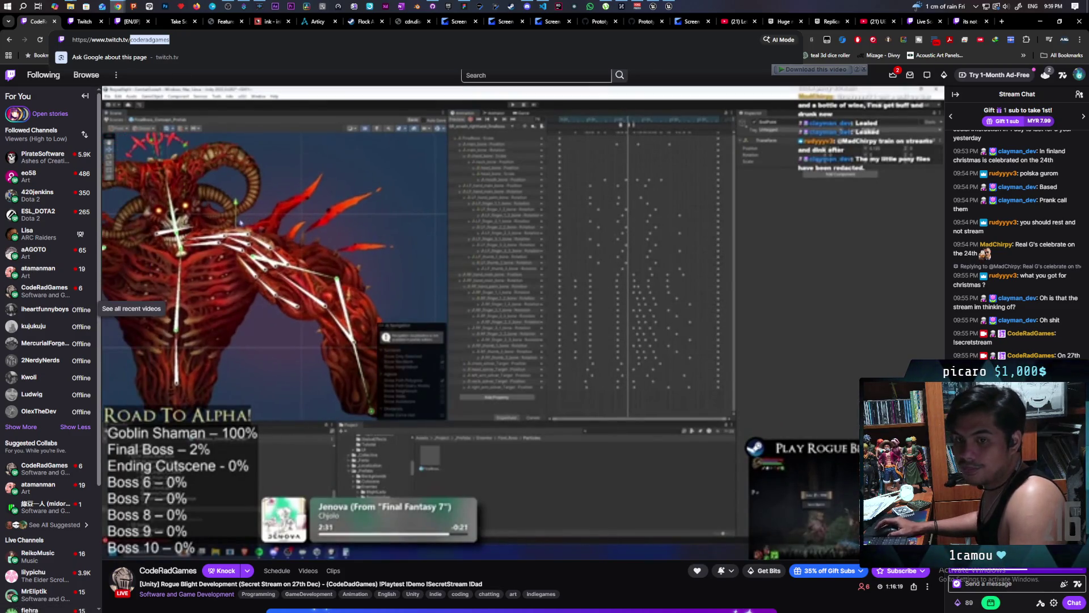
pyautogui.click(80, 234)
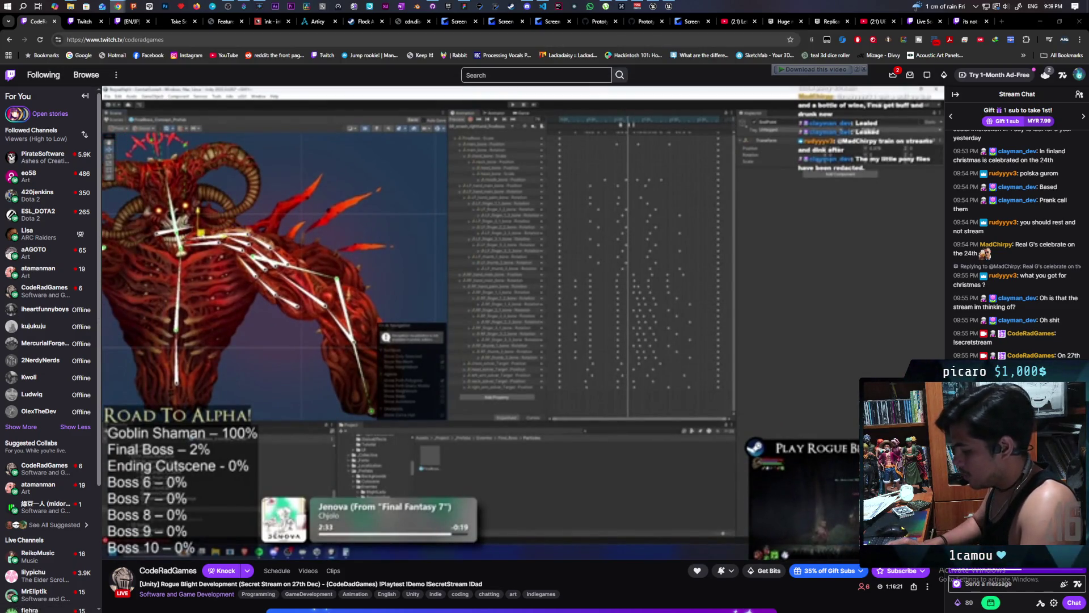